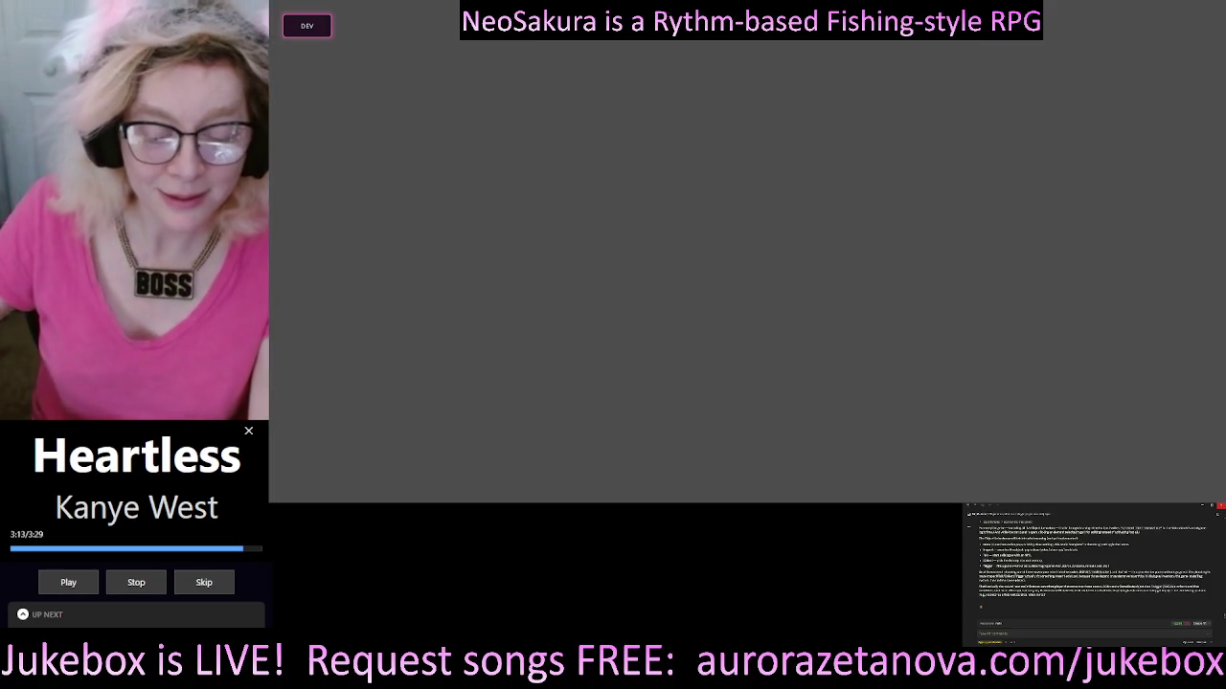
Open the NeoSakura Dev Holograph panel with the DEV button and expand its Scene Editor.
left_click(304, 27)
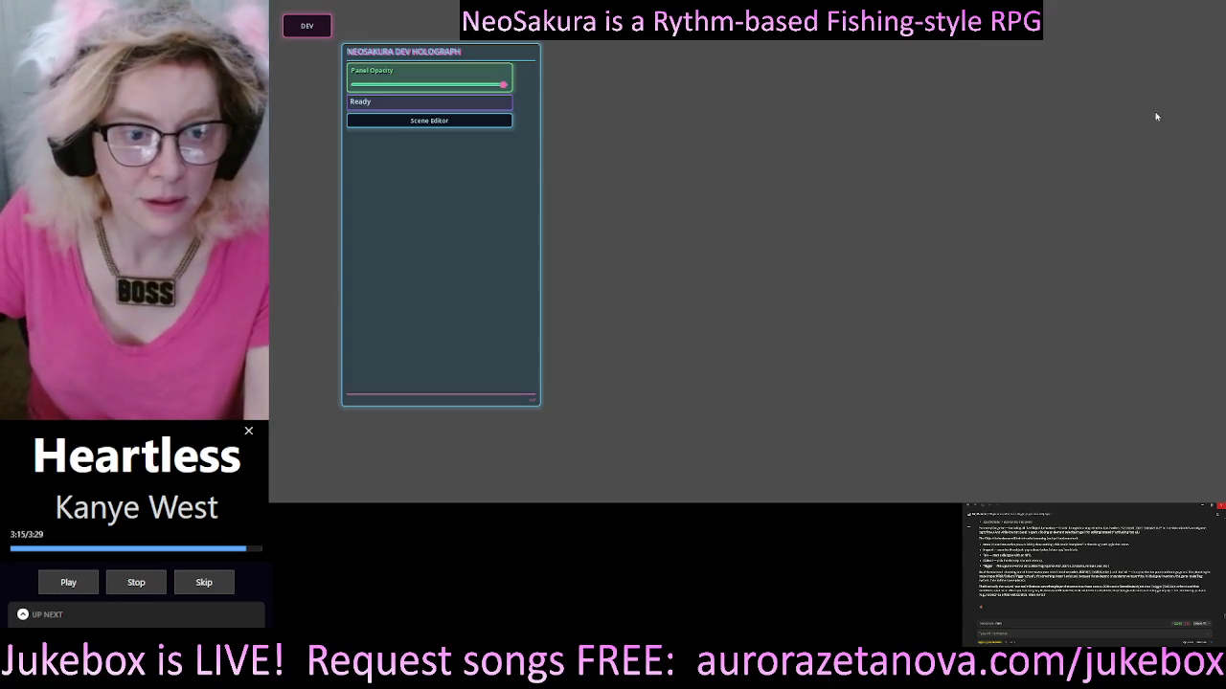
left_click(447, 122)
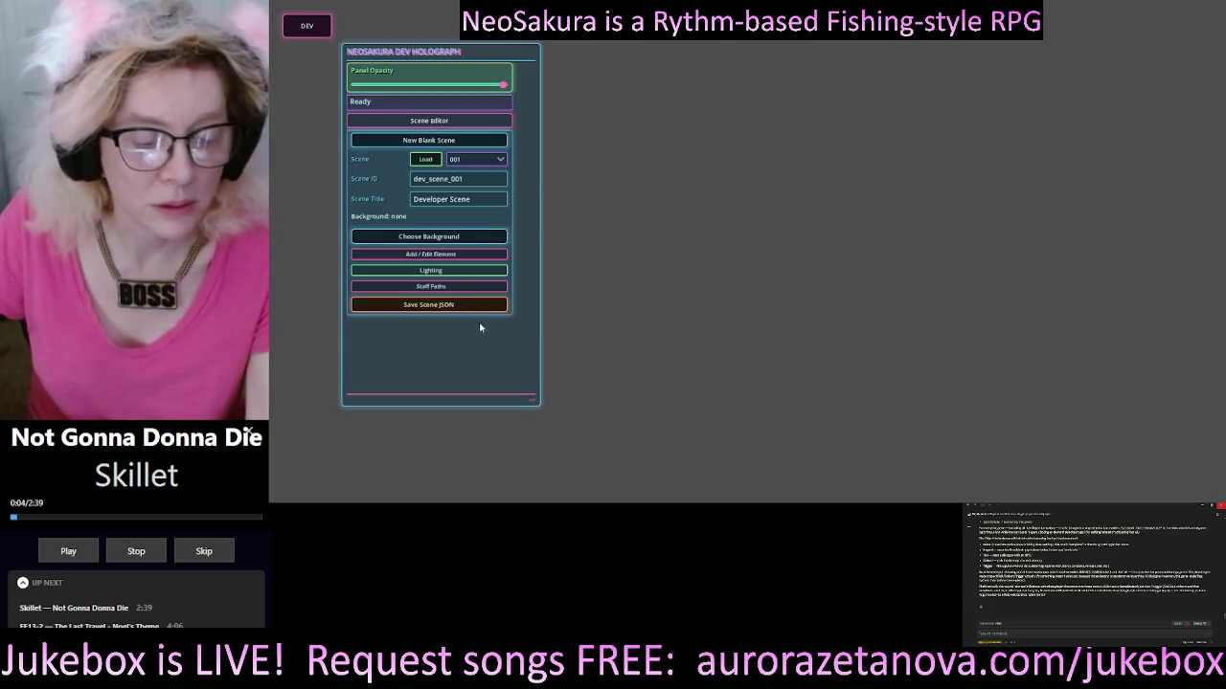
Open Add / Edit Element and enlarge the panel to reveal the glow, scale and rotation fields.
left_click(465, 254)
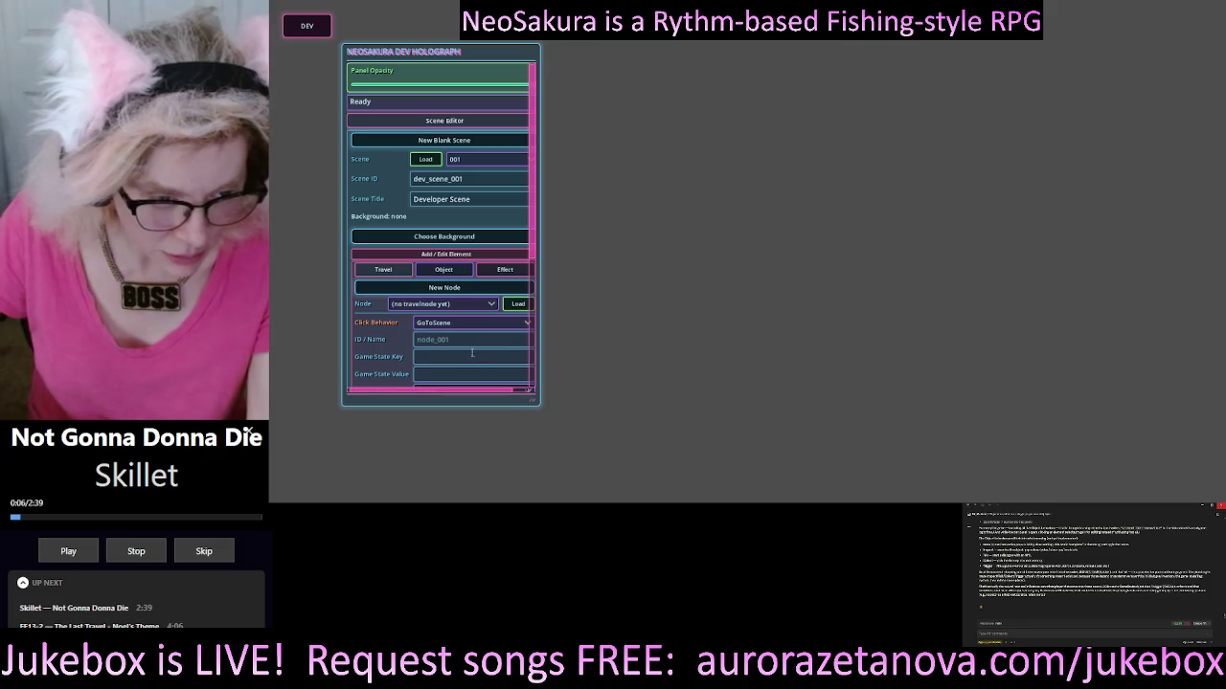
scroll(517, 269, "down", 3)
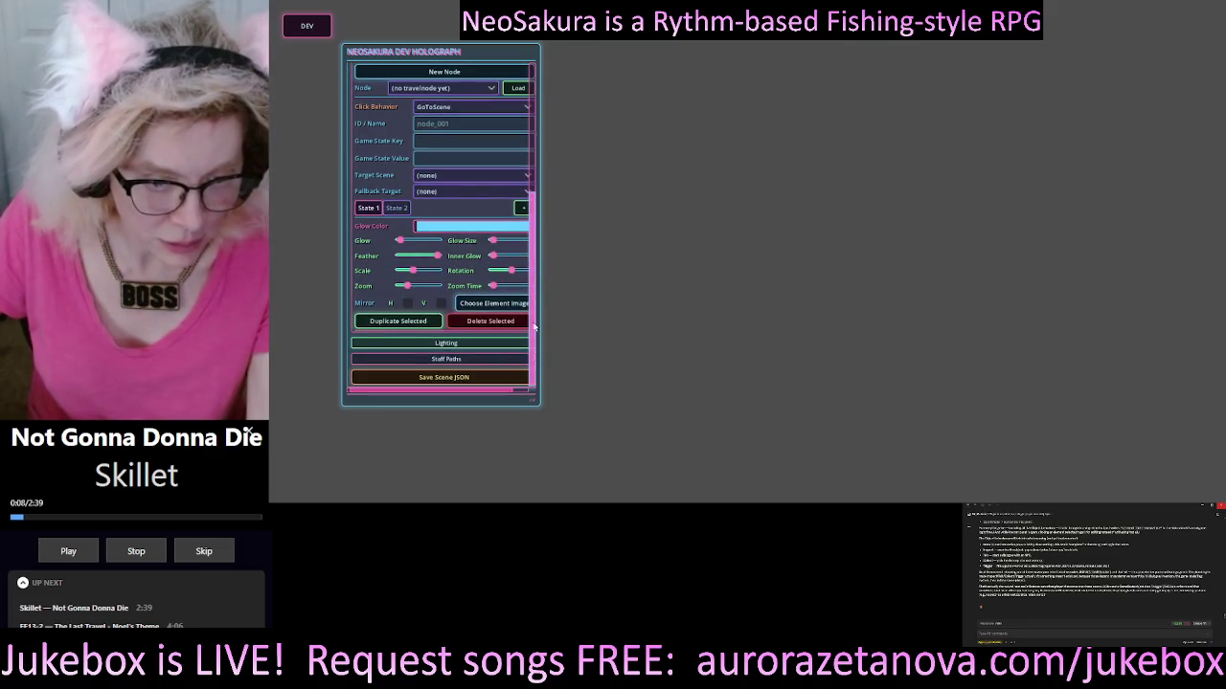
mouse_move(537, 403)
left_mouse_down()
mouse_move(573, 409)
mouse_move(556, 473)
left_mouse_up()
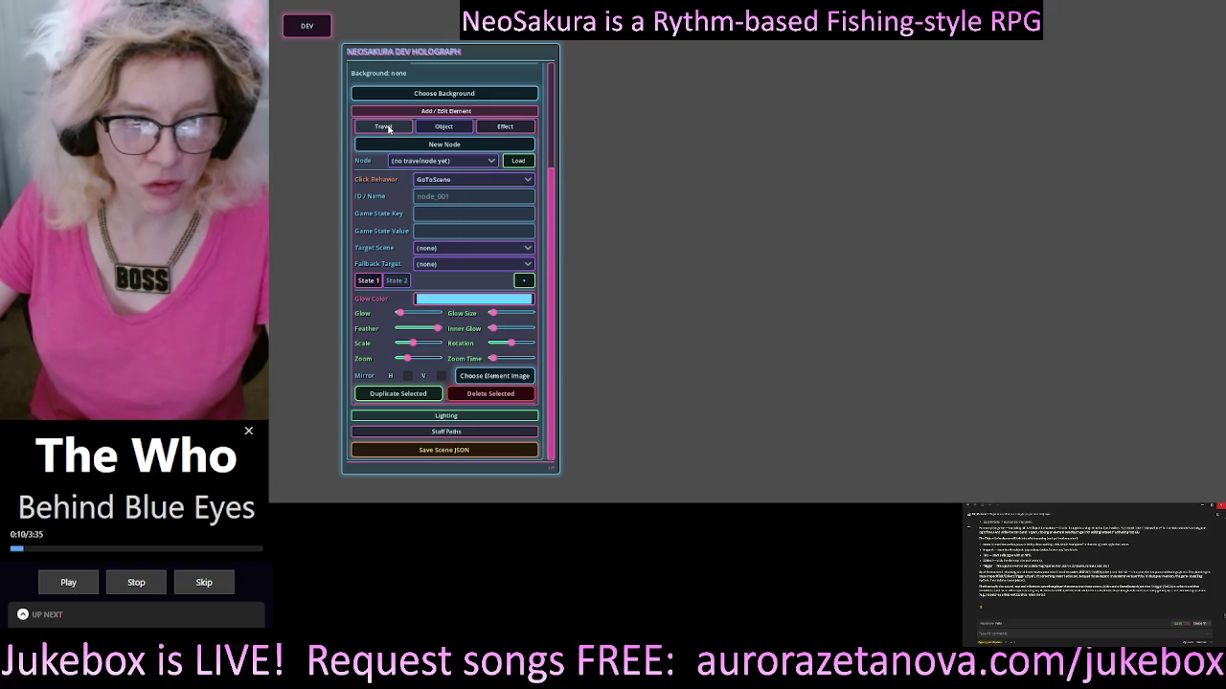
Load the Lockdown_v1 scene from the Scene dropdown and shift the editor panel left.
scroll(396, 100, "up", 3)
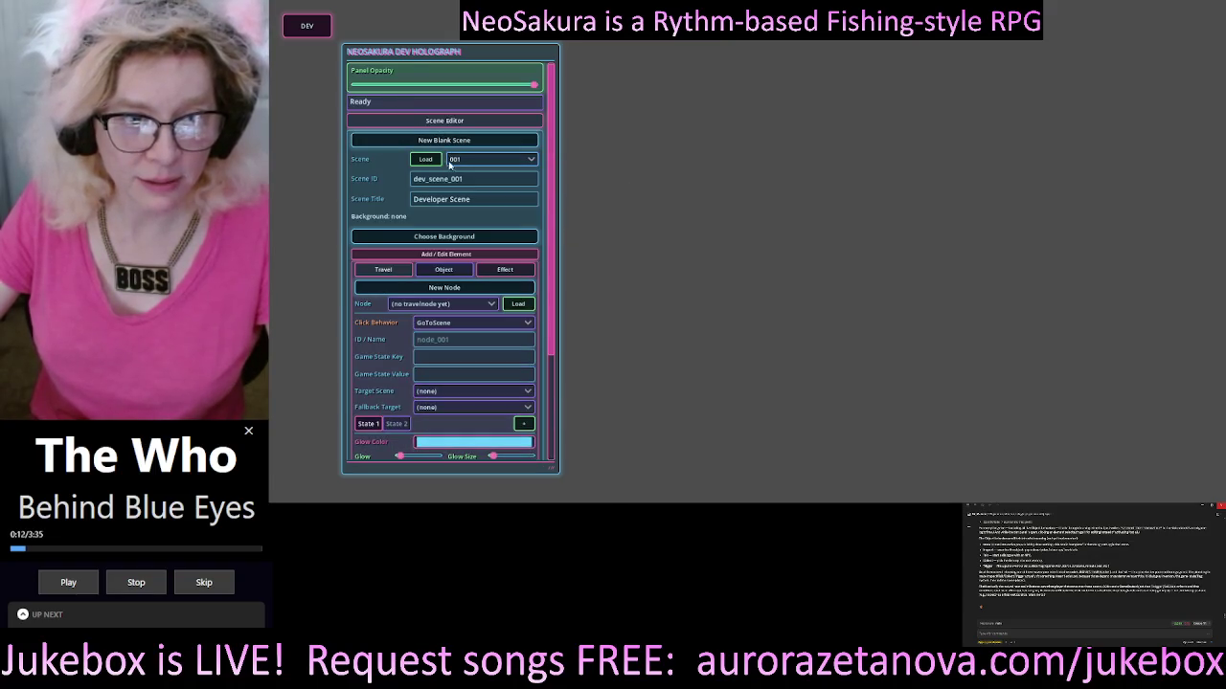
left_click(422, 161)
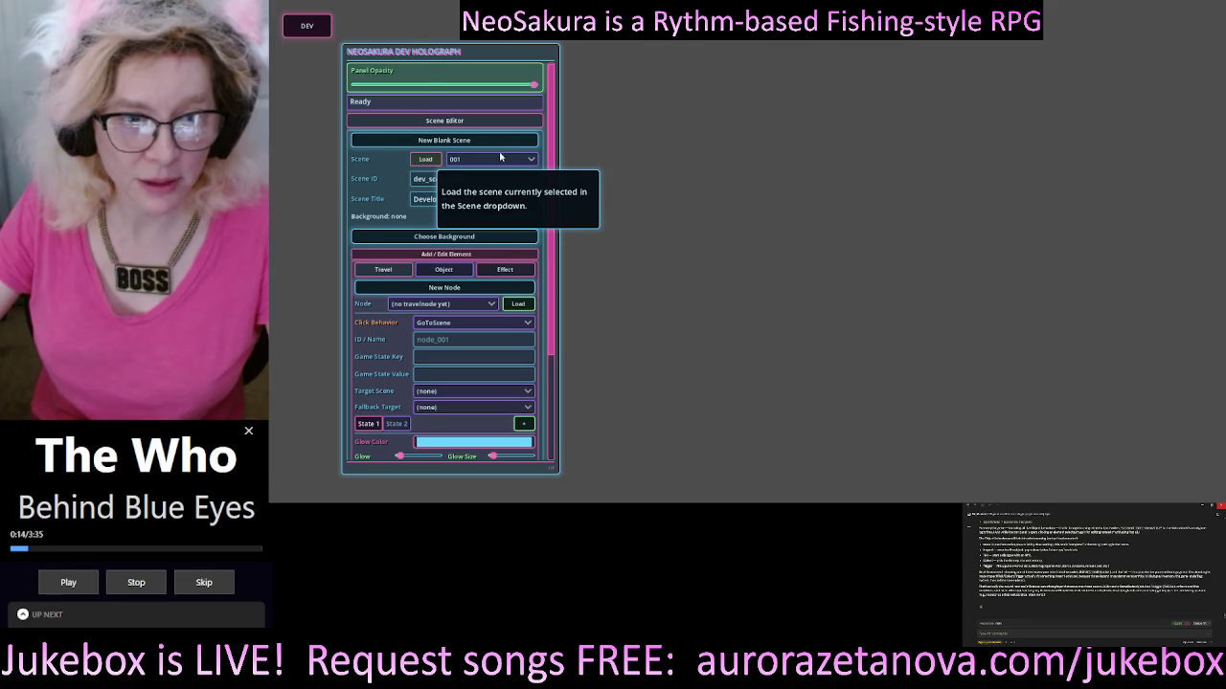
left_click(489, 168)
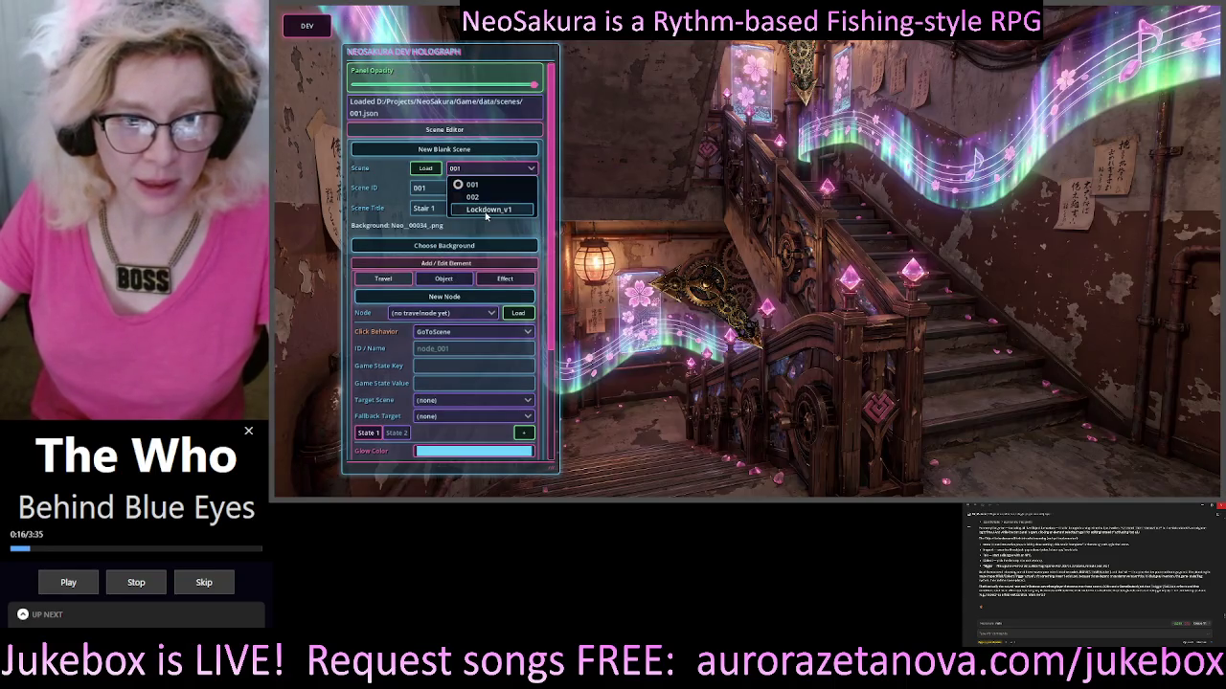
left_click(488, 208)
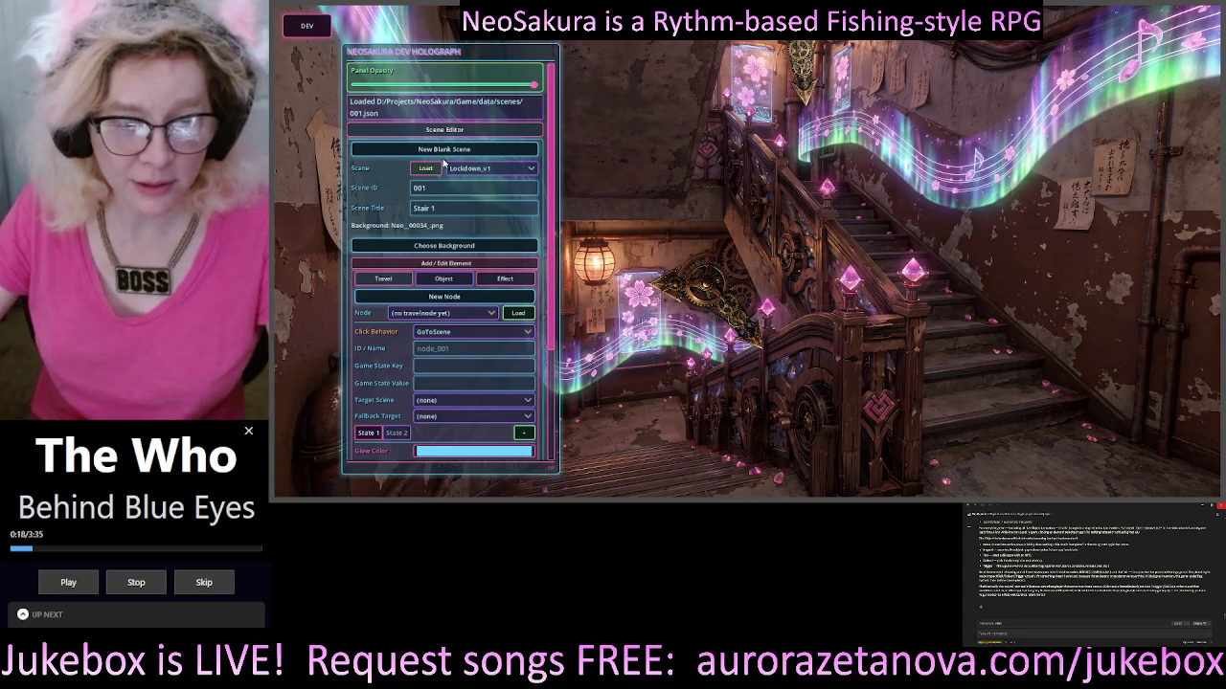
left_click(426, 168)
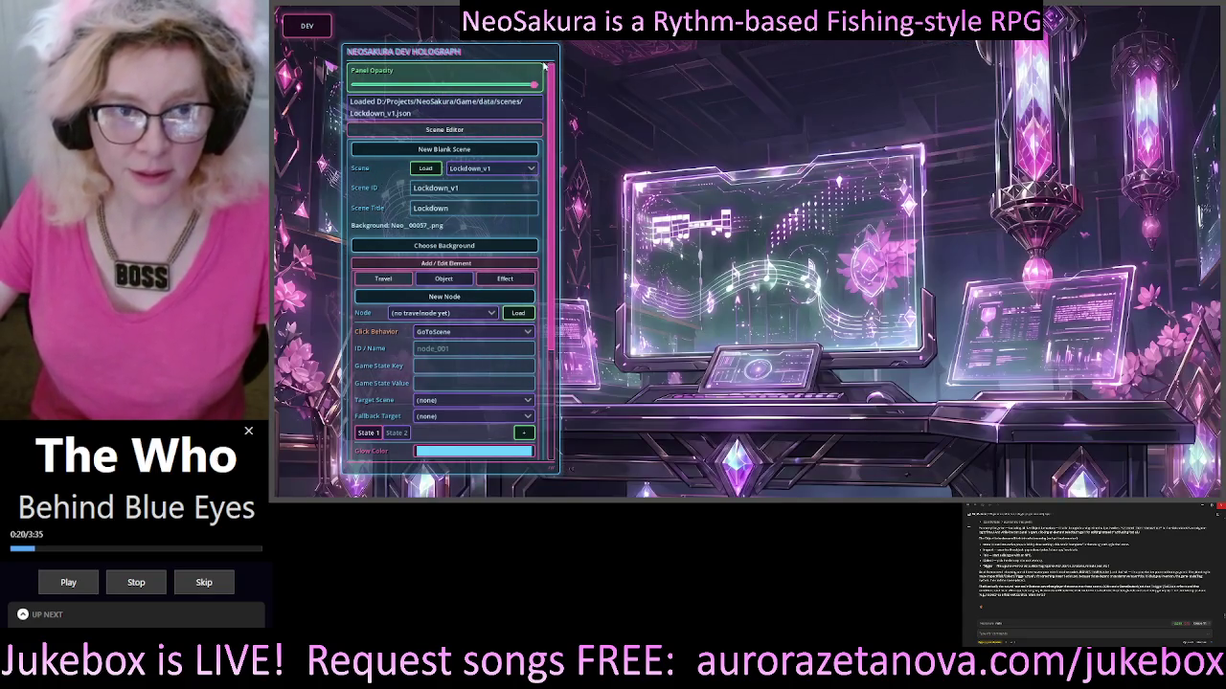
mouse_move(534, 61)
left_mouse_down()
mouse_move(474, 77)
mouse_move(484, 86)
mouse_move(522, 57)
mouse_move(509, 49)
left_mouse_up()
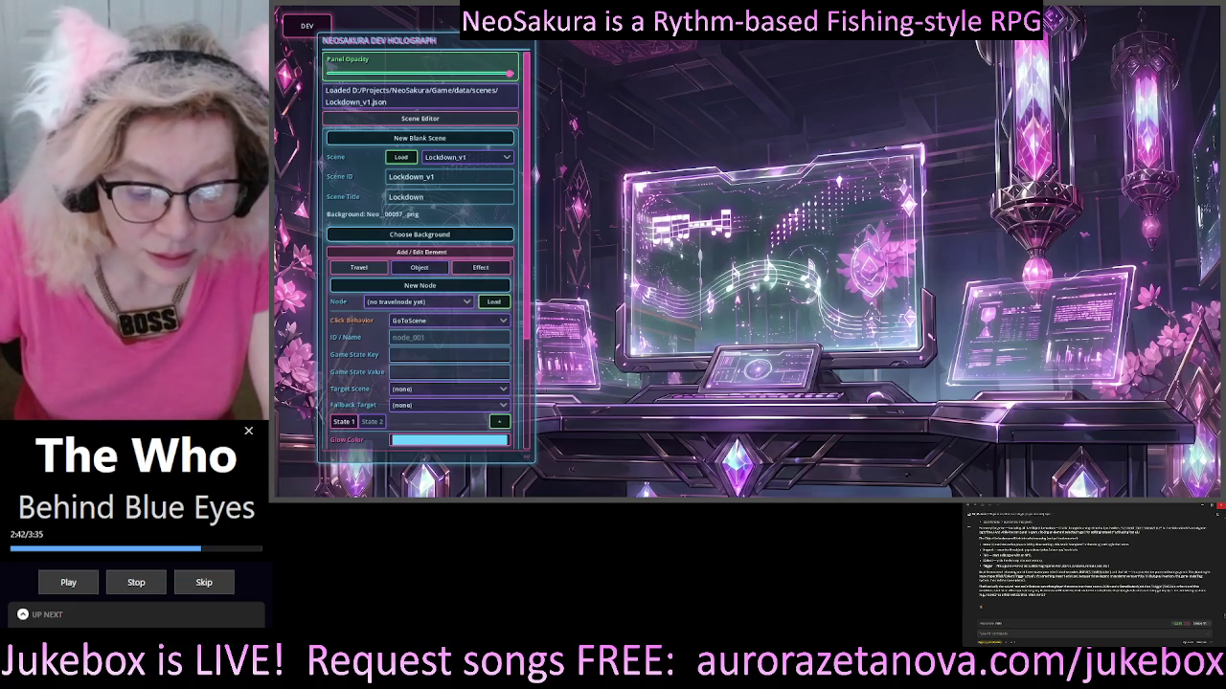
Summon the Ask Gemini overlay with the Alt+Space shortcut.
key("alt+space")
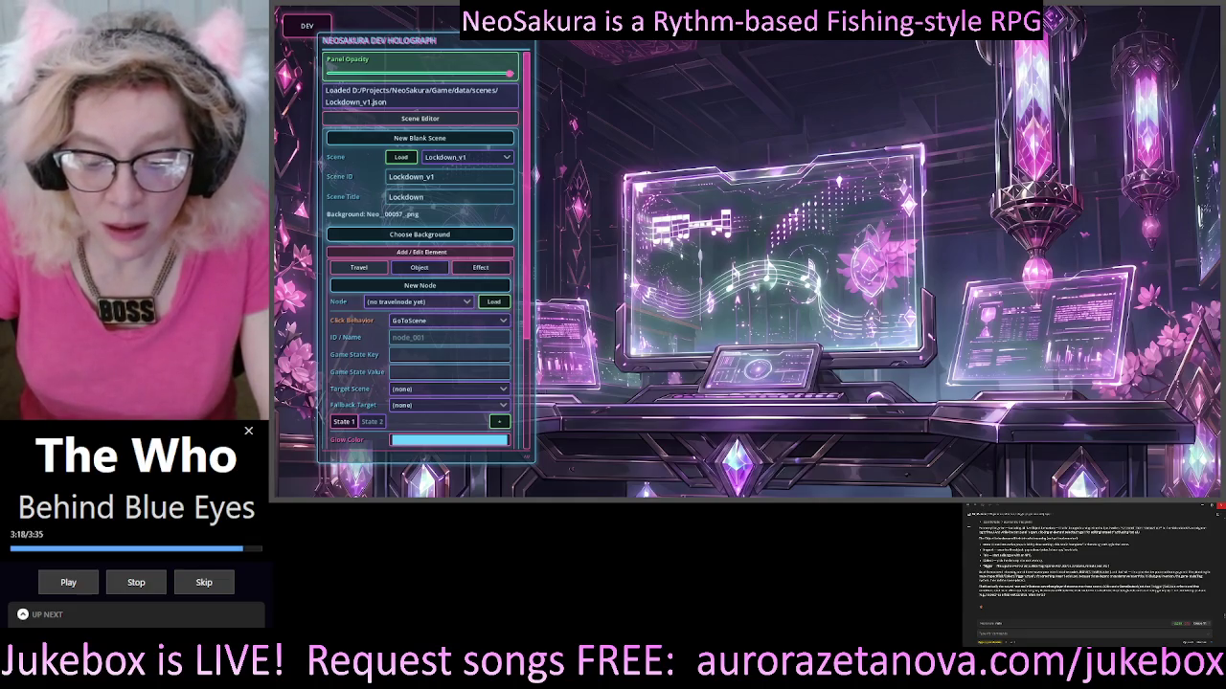
key("alt+space")
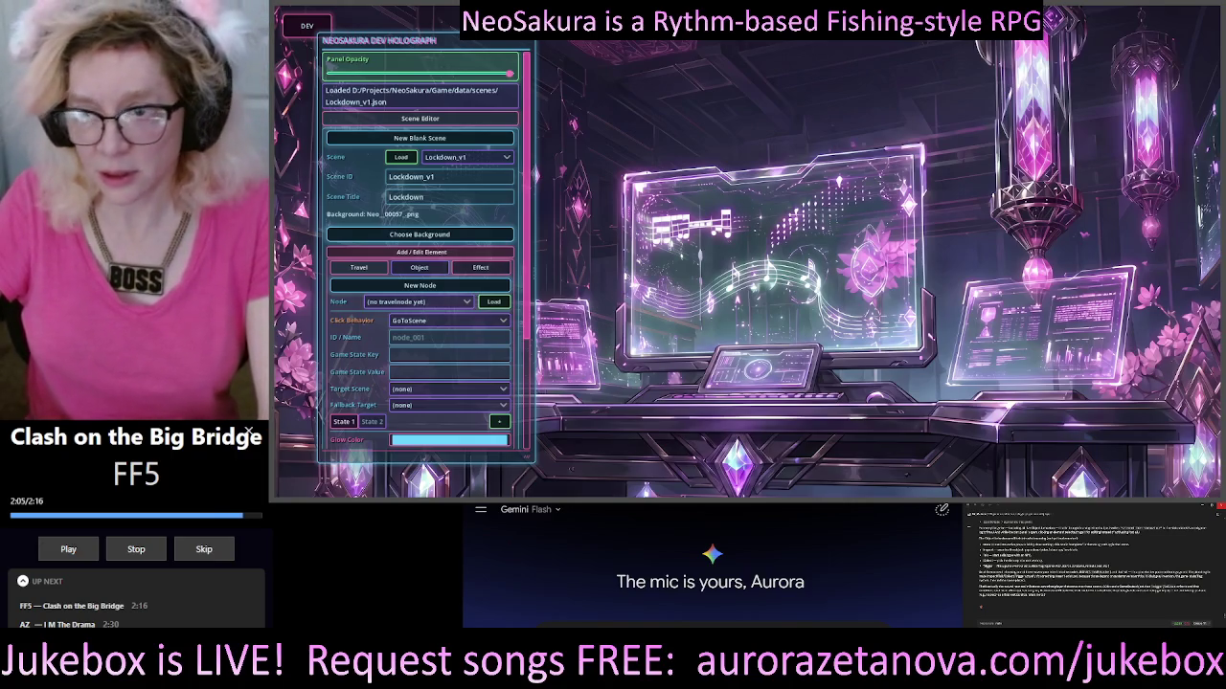
Drag the game screenshot into Ask Gemini and focus the Google Gemini browser window.
left_click_drag(712, 632, 712, 598)
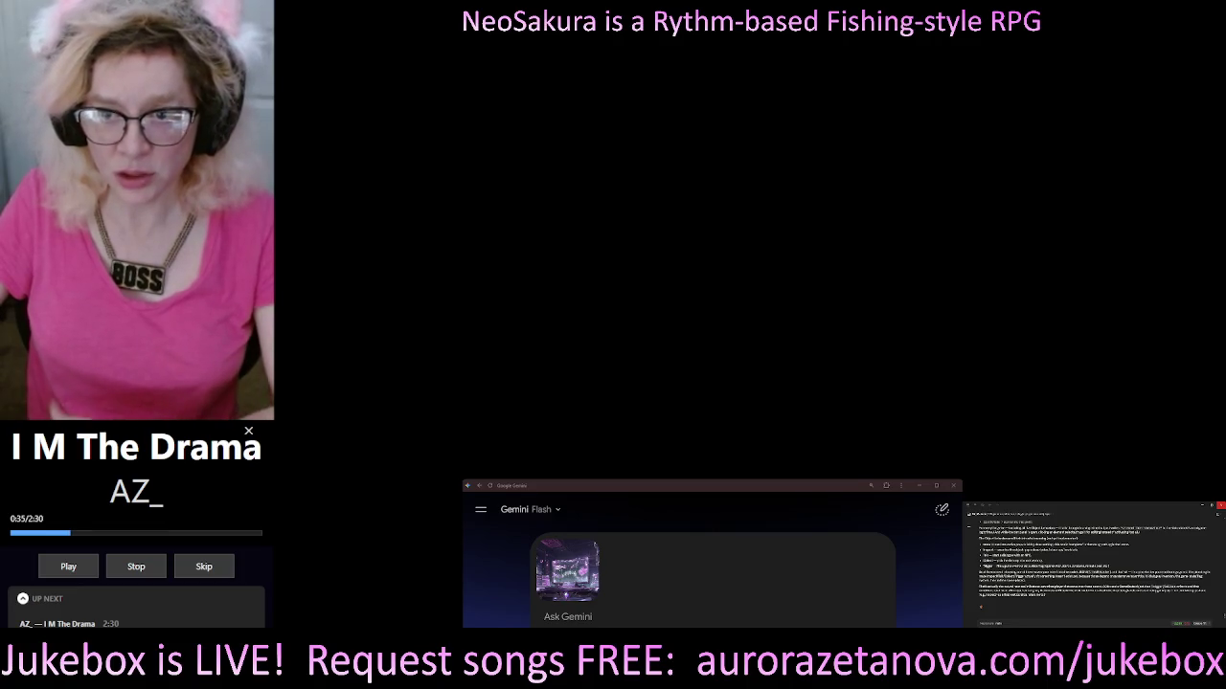
left_click(681, 489)
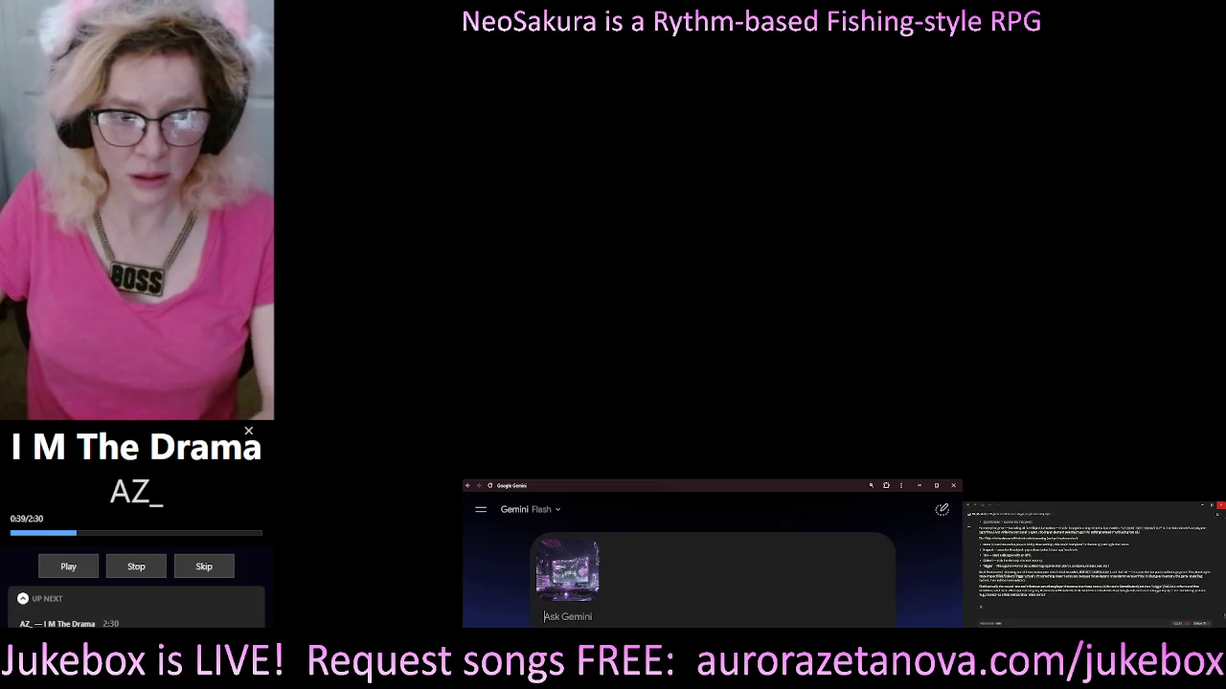
mouse_move(576, 575)
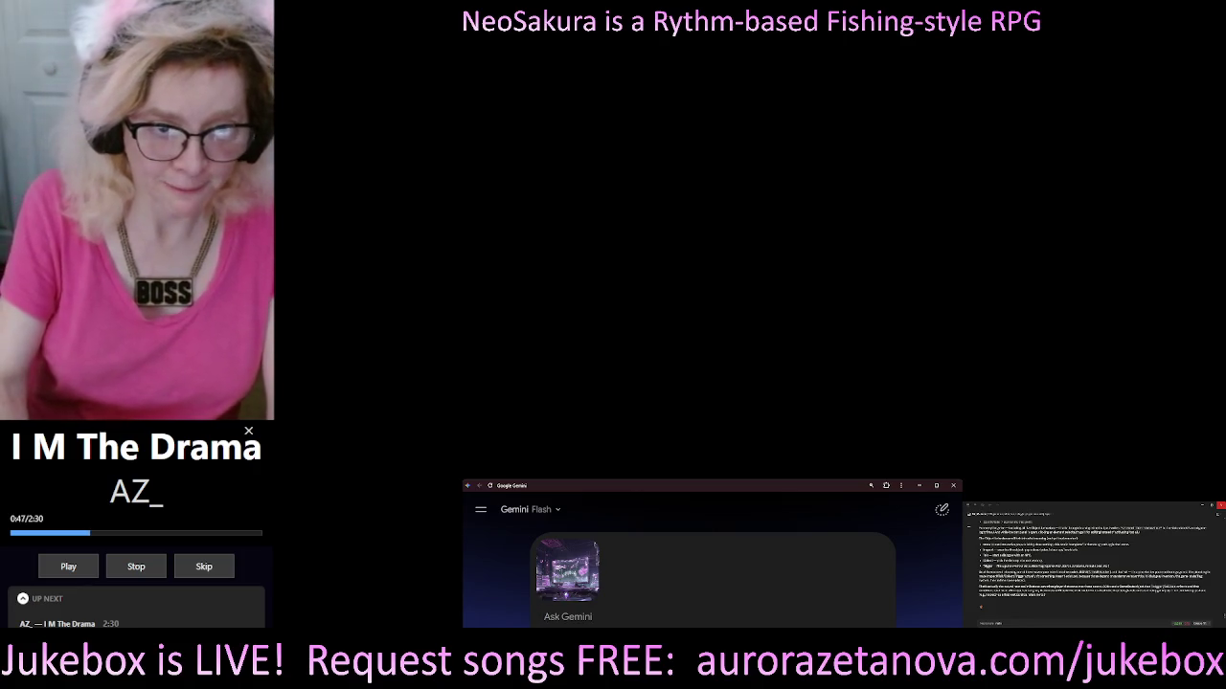
left_click(553, 512)
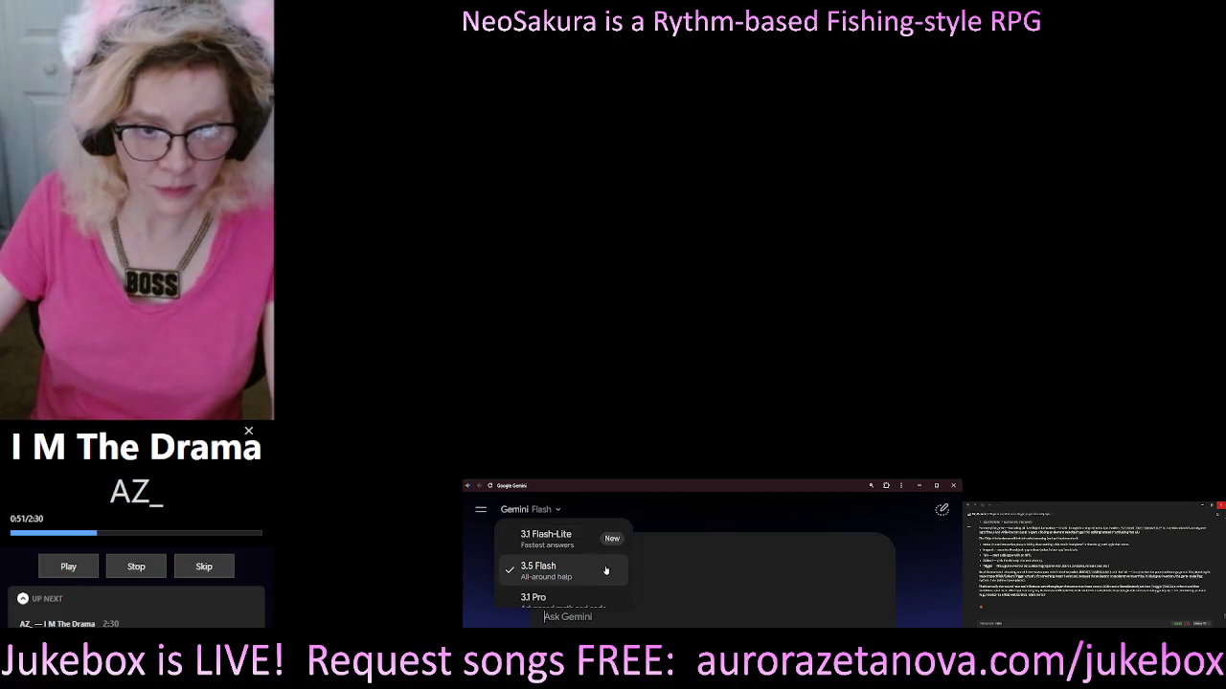
Choose the 3.1 Pro model from the model list.
scroll(607, 570, "down", 2)
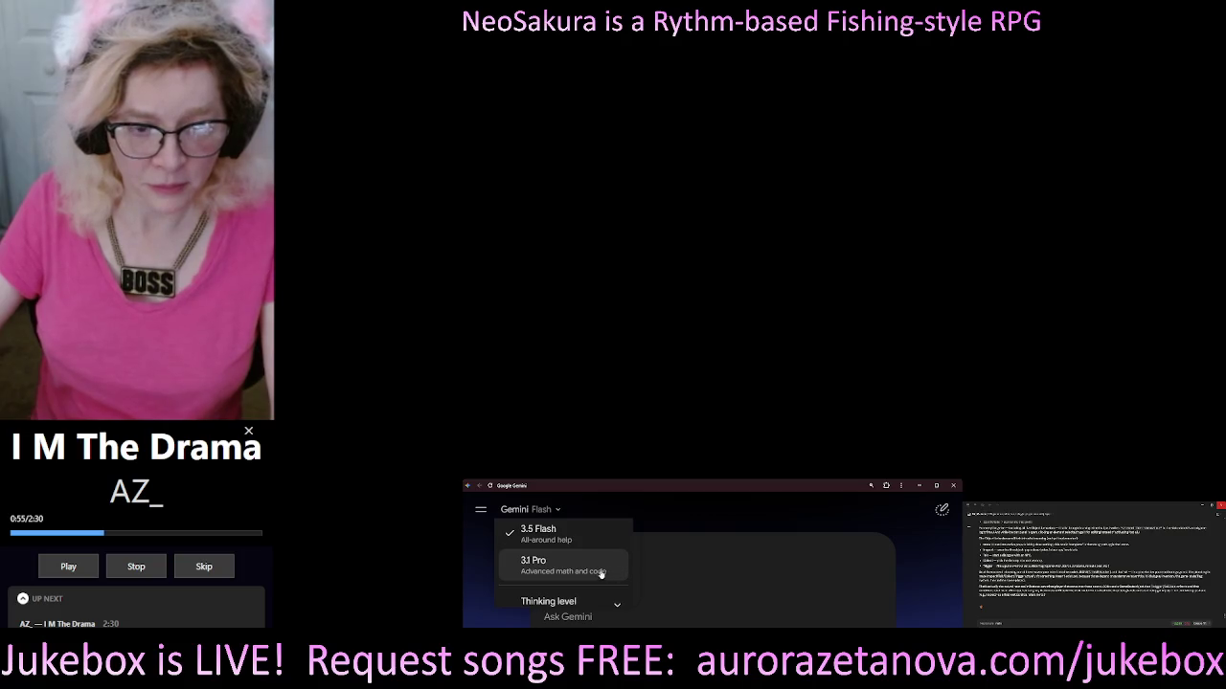
scroll(565, 576, "down", 1)
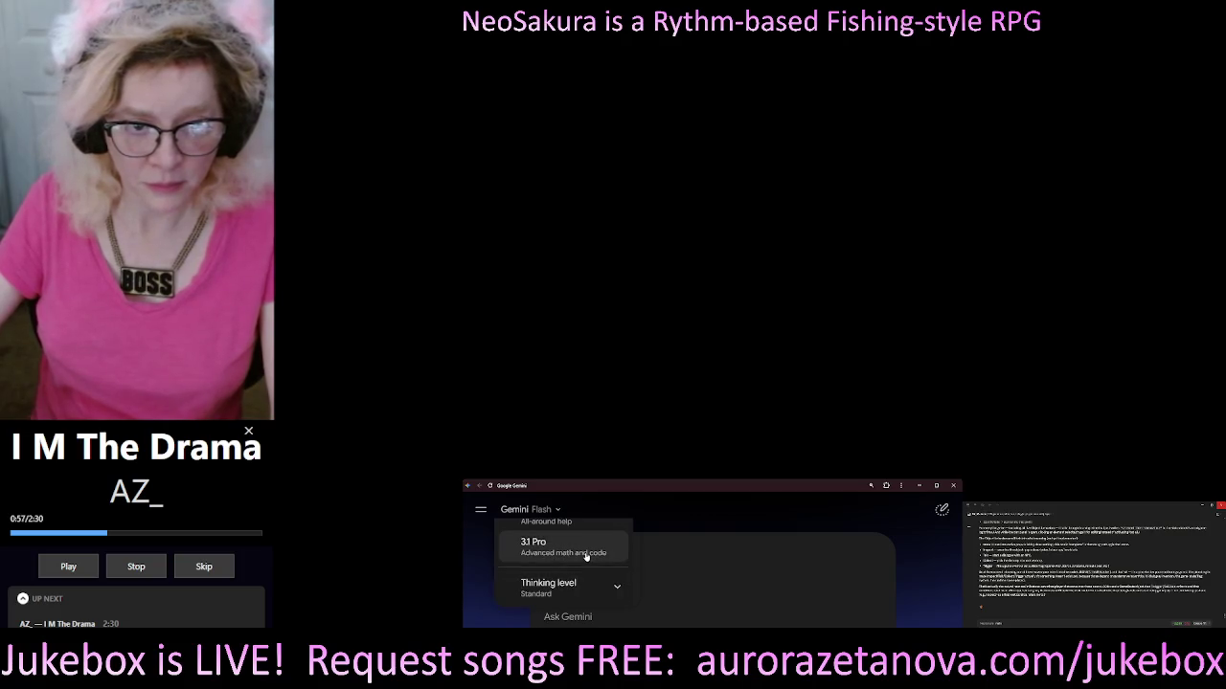
left_click(584, 547)
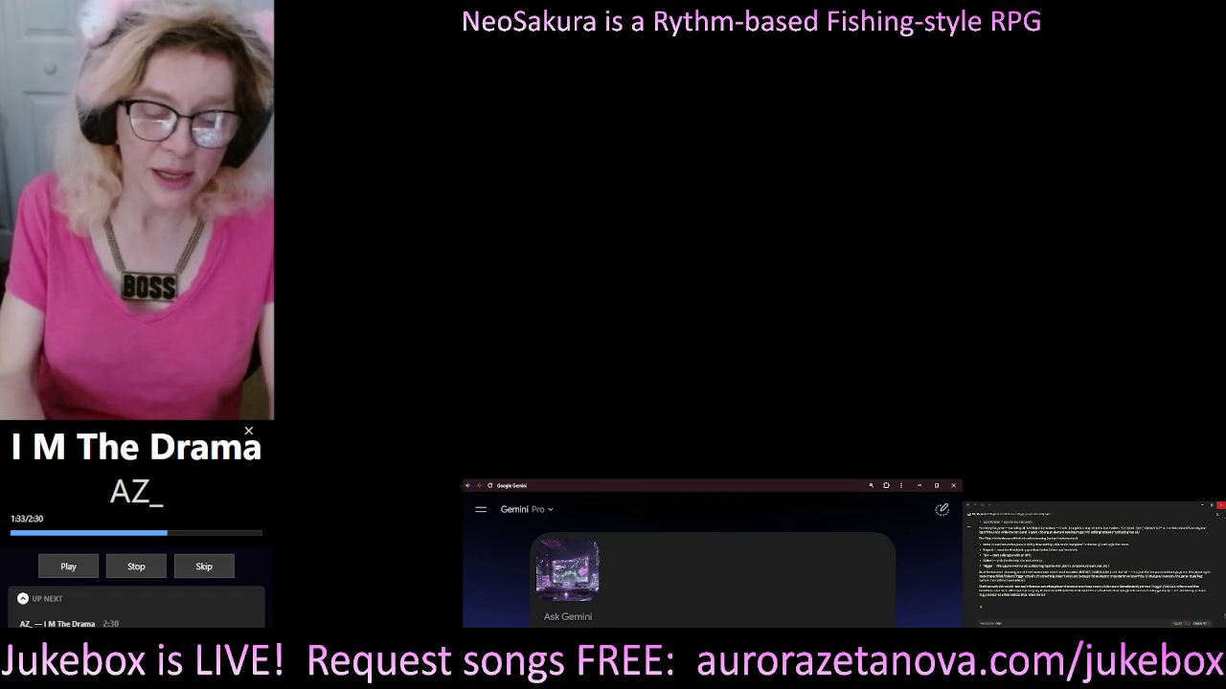
Write a prompt to blank the three holographic screens but keep their frames, as if powered off.
type("there's three")
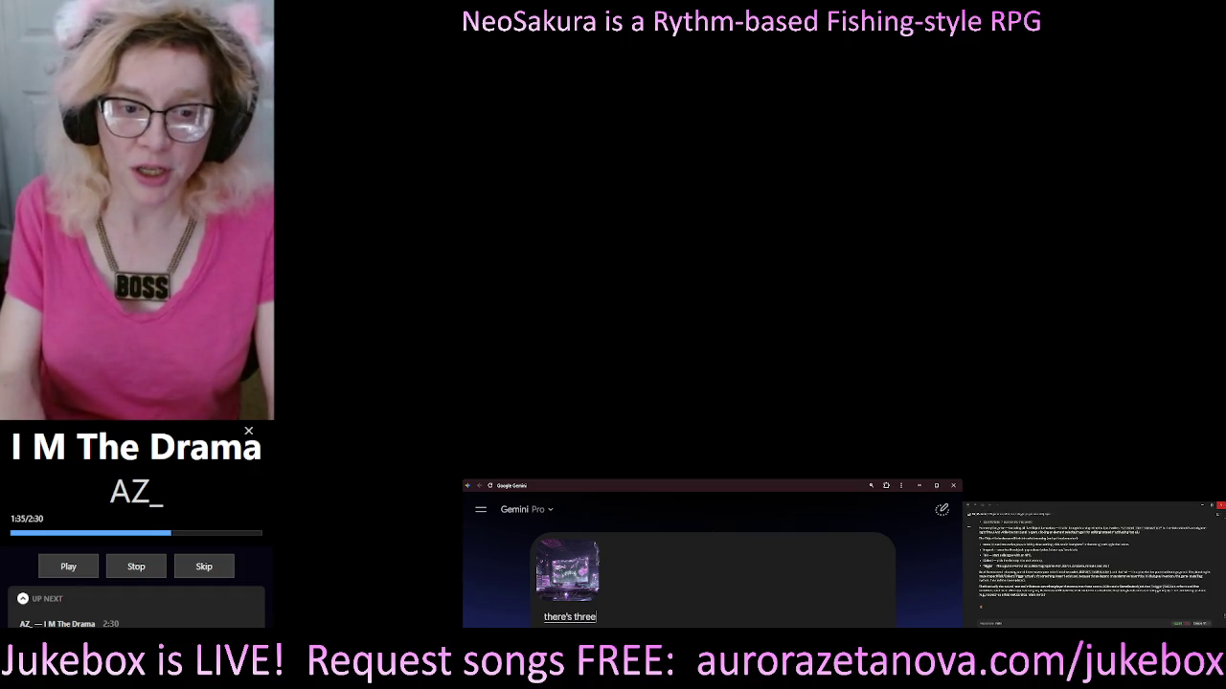
type(" computer")
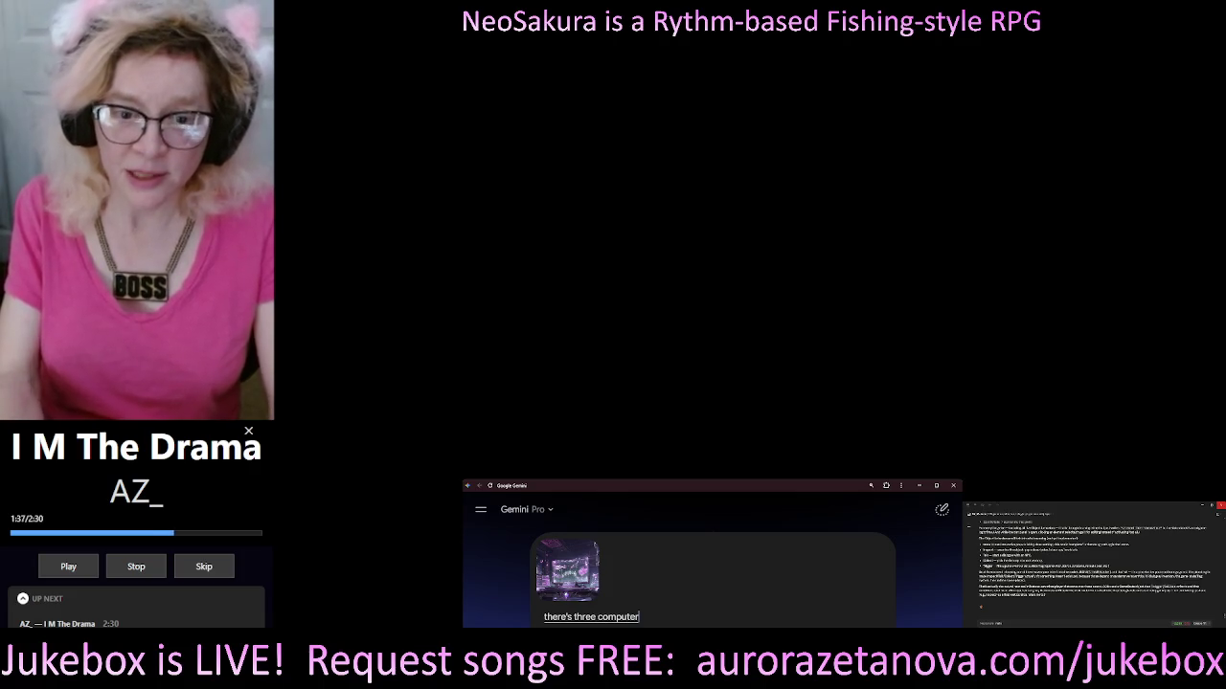
type(" screens")
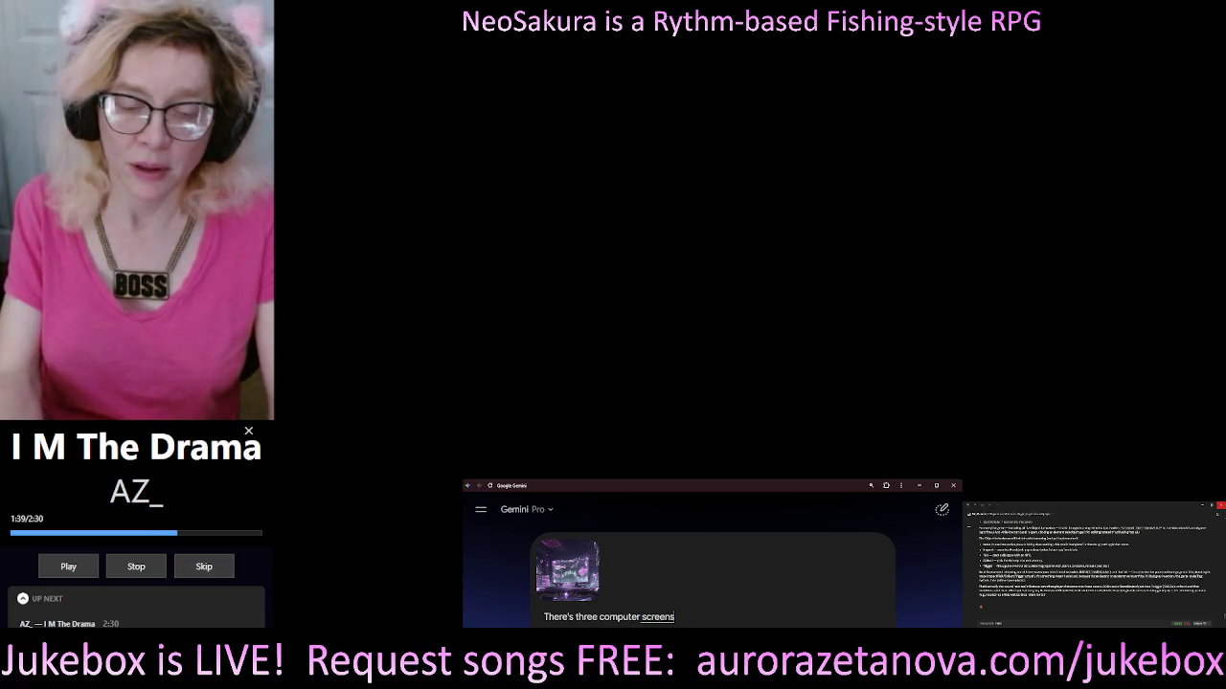
type(" in this image")
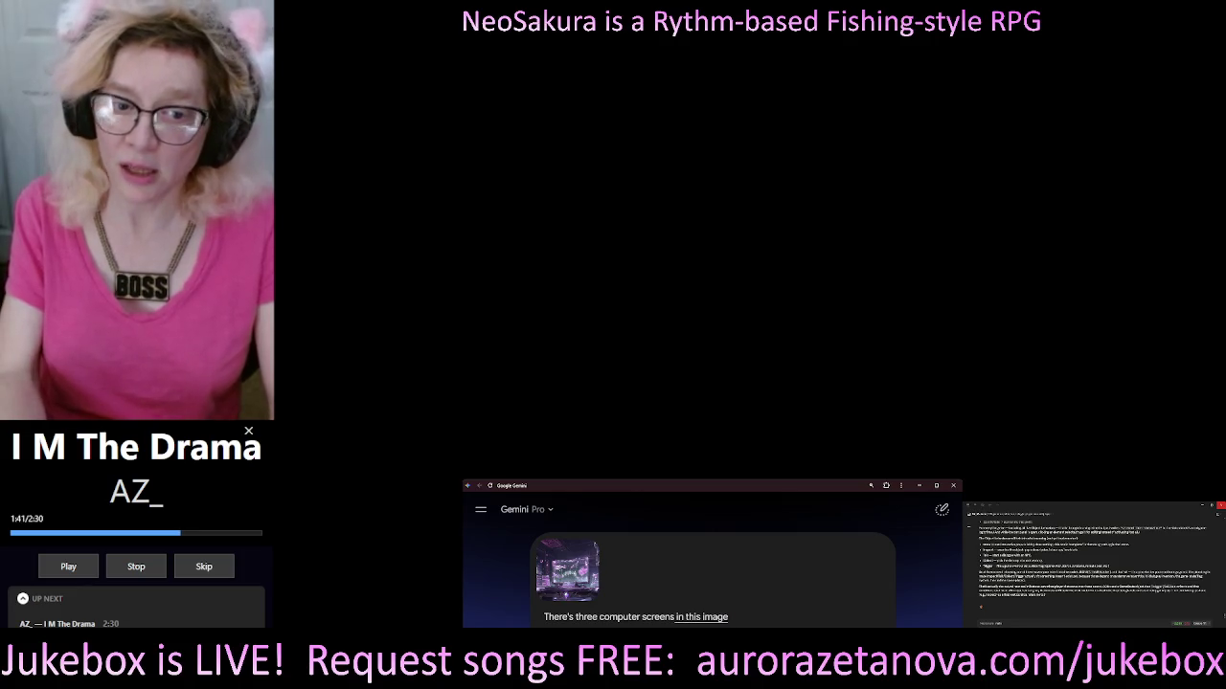
type(" that are holographic")
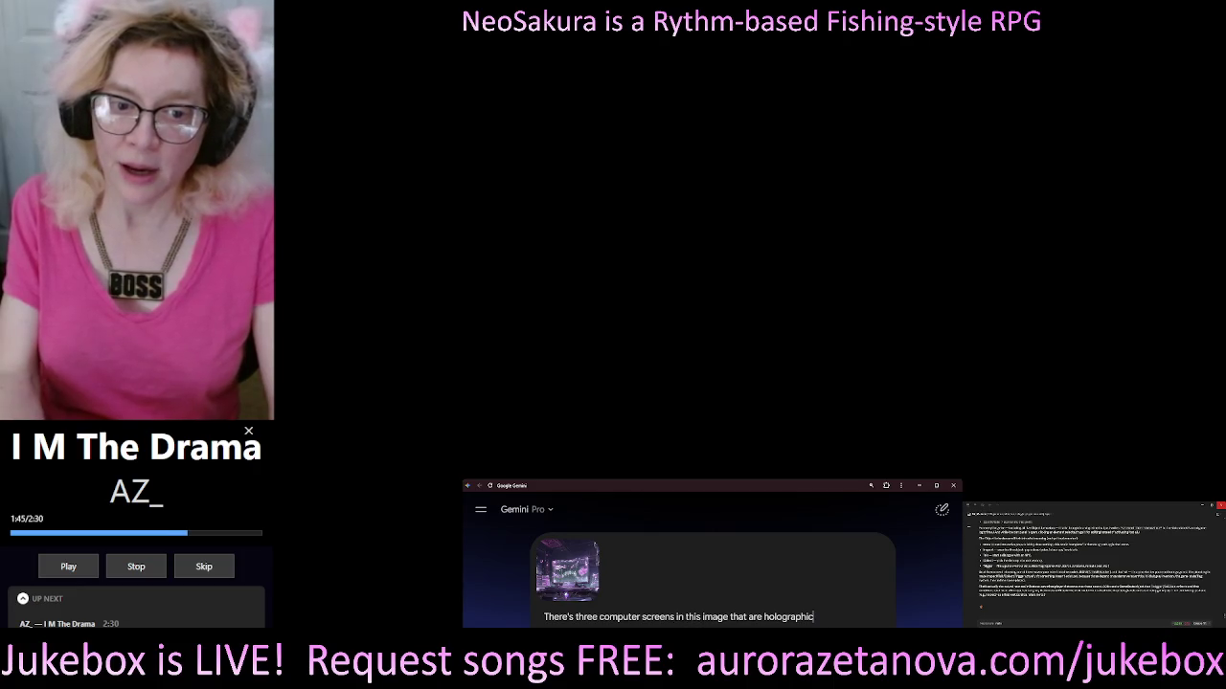
type(" and one is")
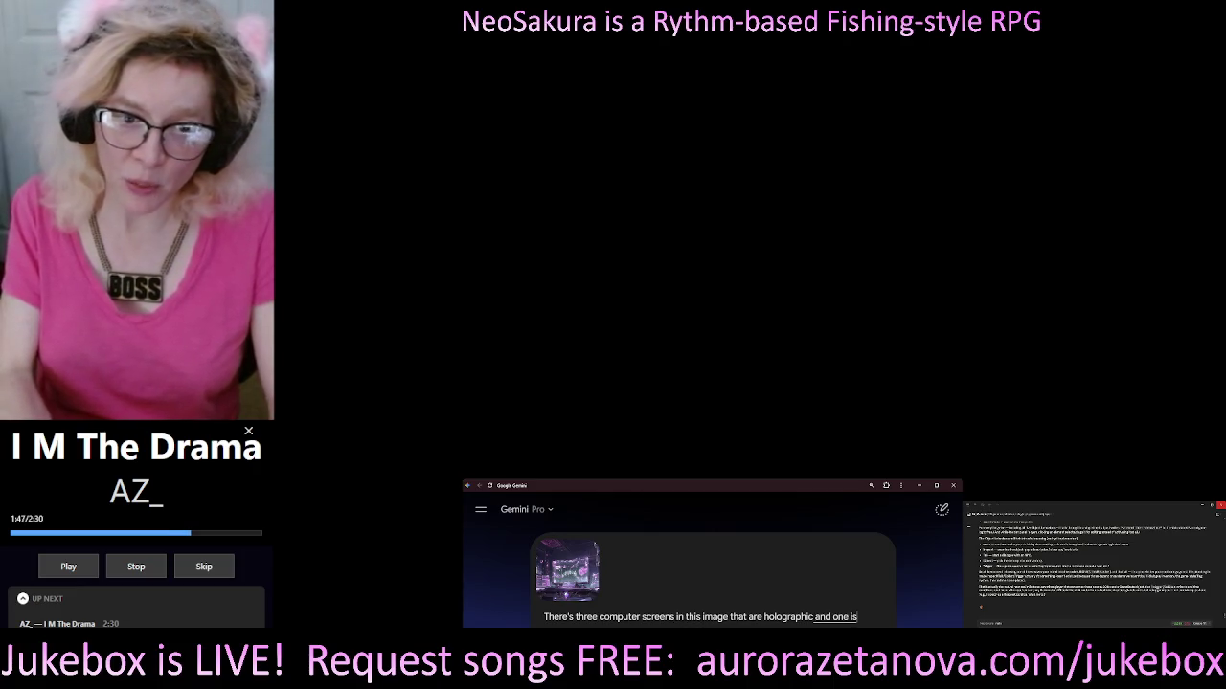
type(" a bigger one in the center of the")
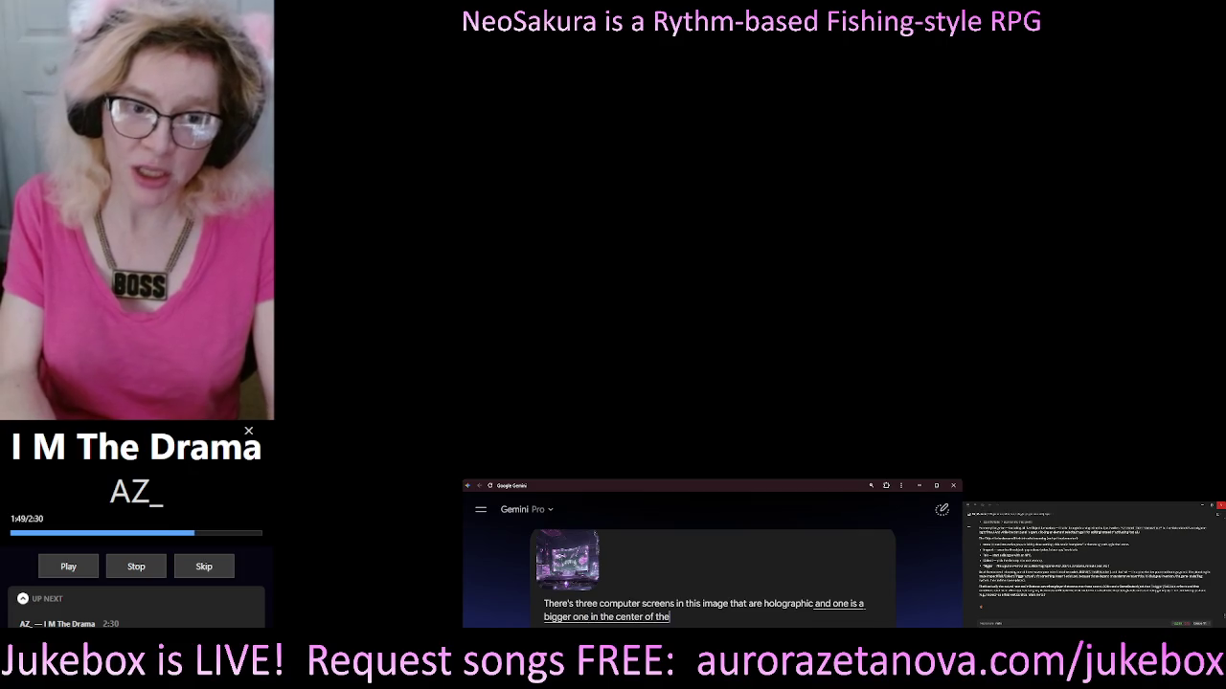
type(" image and then there's two smaller ones")
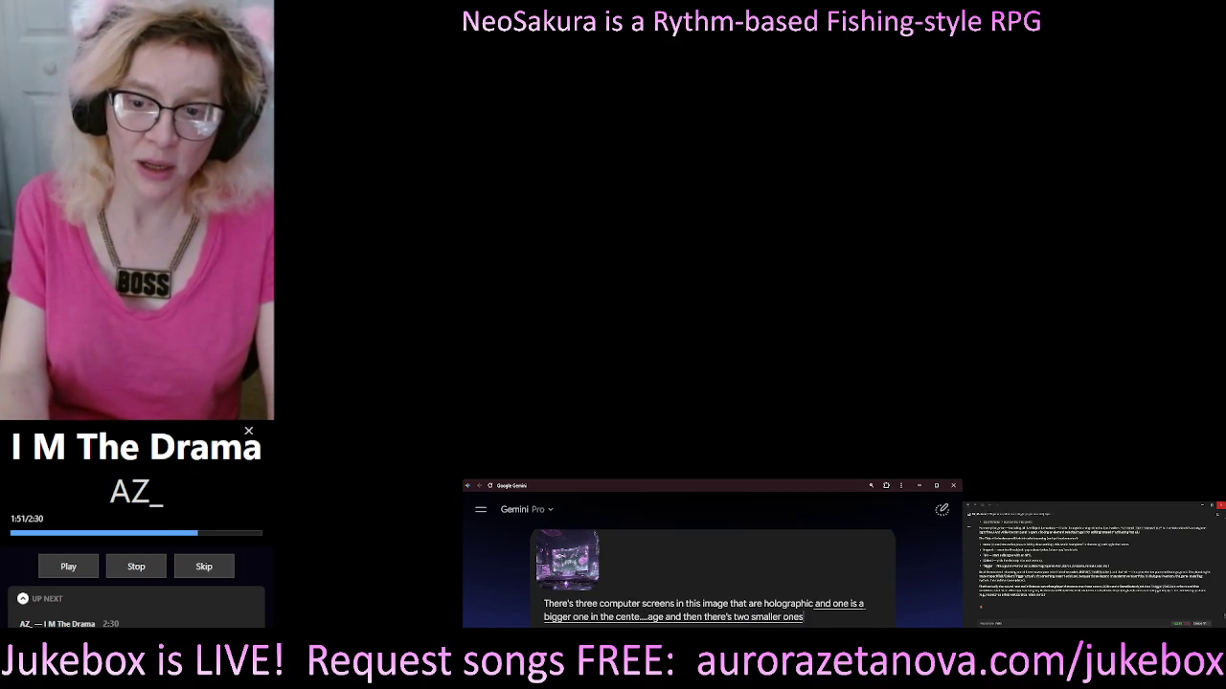
type(" one on")
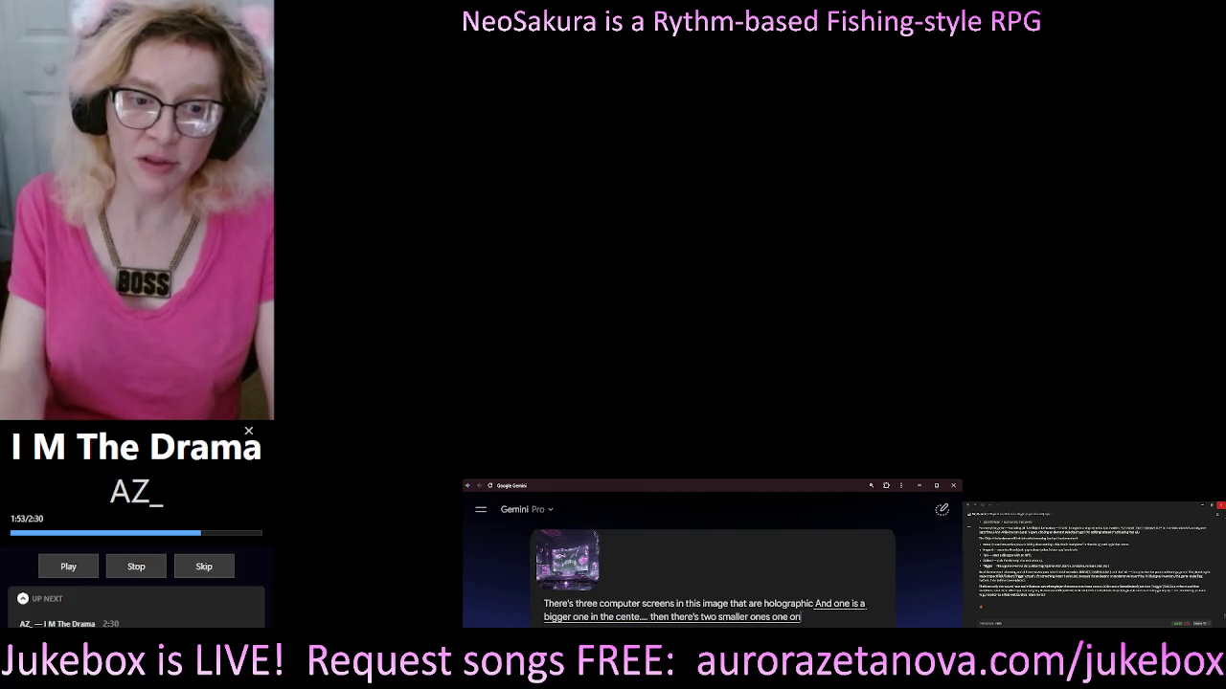
type(" either side of that bigger one. I want the display removed but the frame to stay")
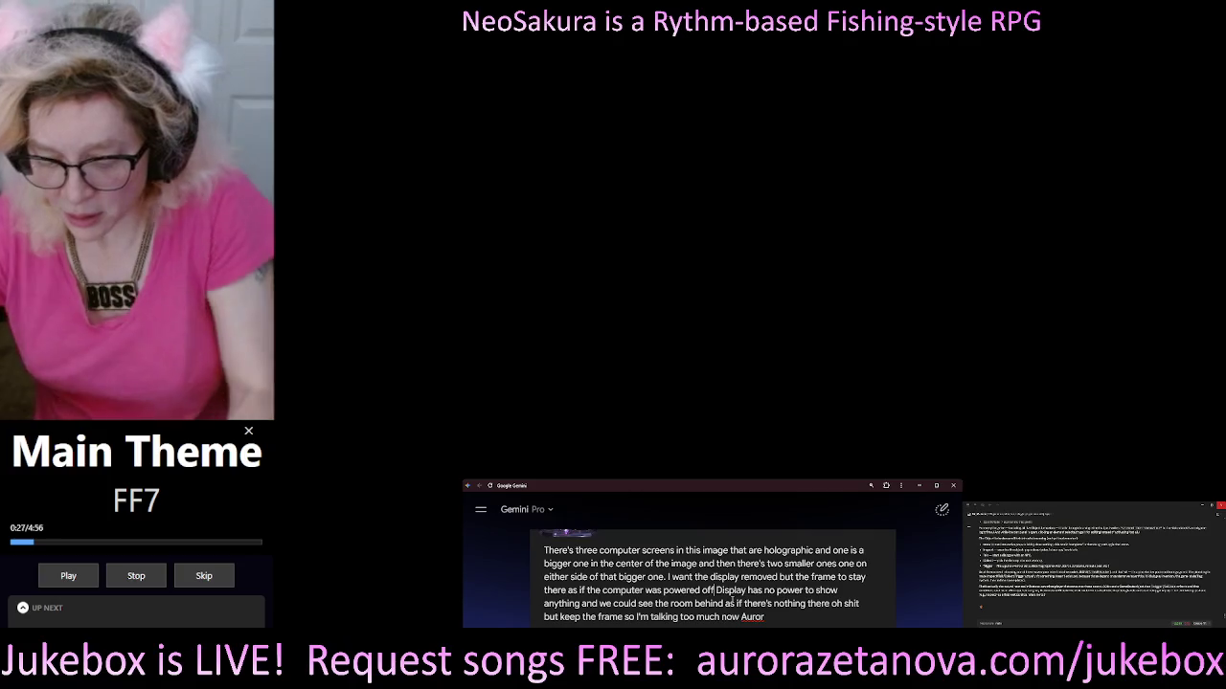
type("(")
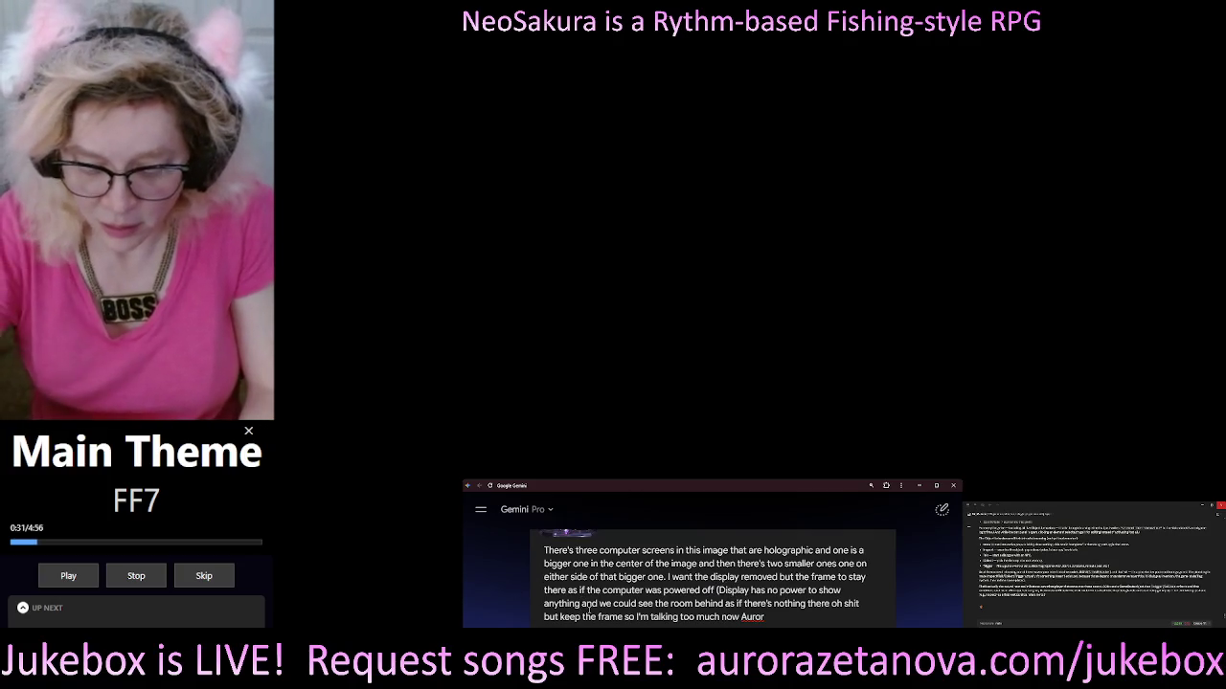
type(")")
Replace the prompt's rambling ending with a same-resolution request and submit it.
mouse_move(583, 603)
left_mouse_down()
mouse_move(776, 605)
mouse_move(774, 624)
left_mouse_up()
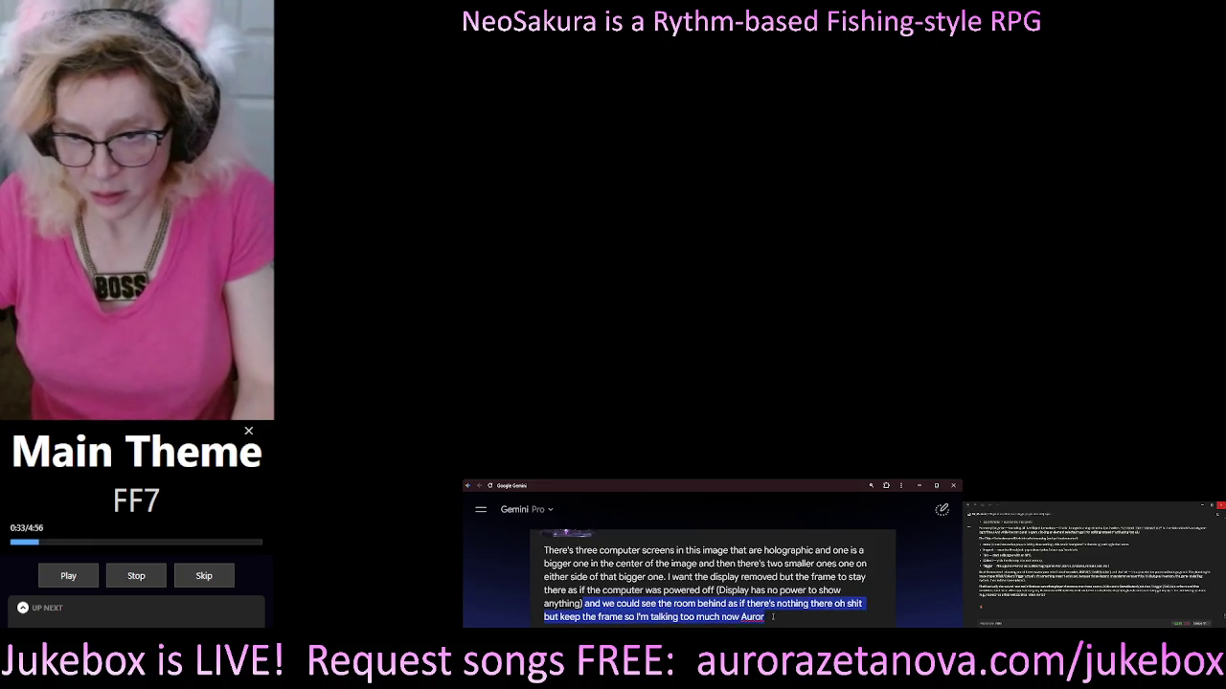
key("BackSpace")
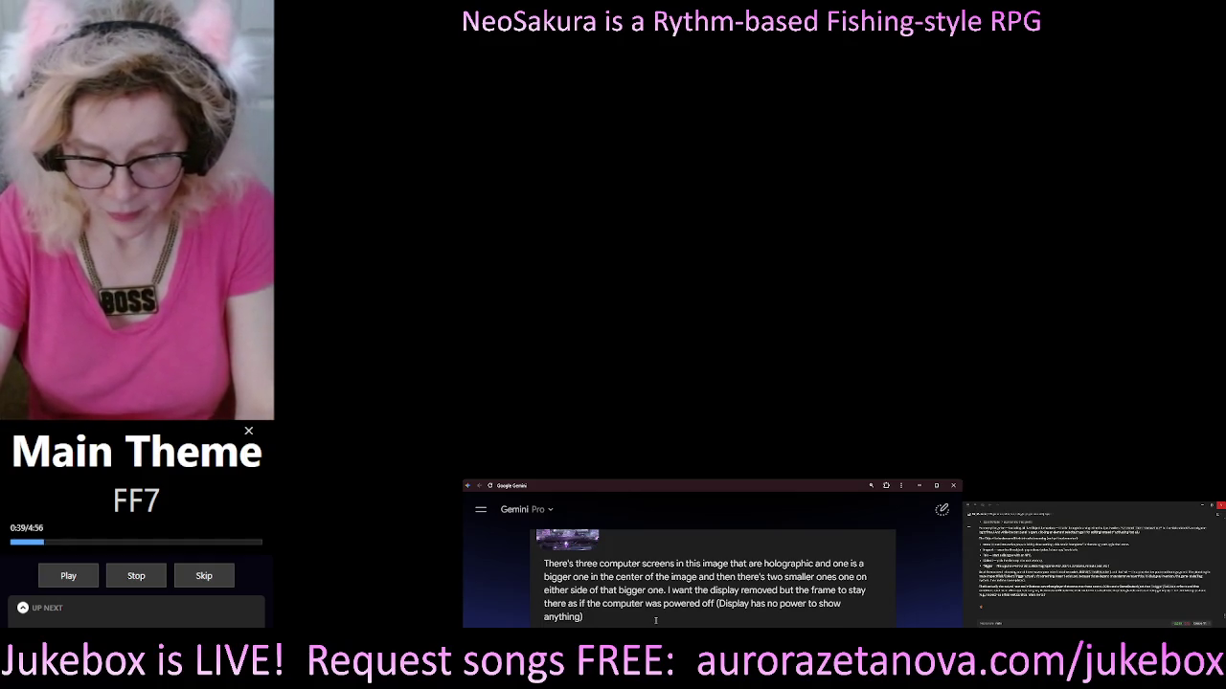
type(" return in m")
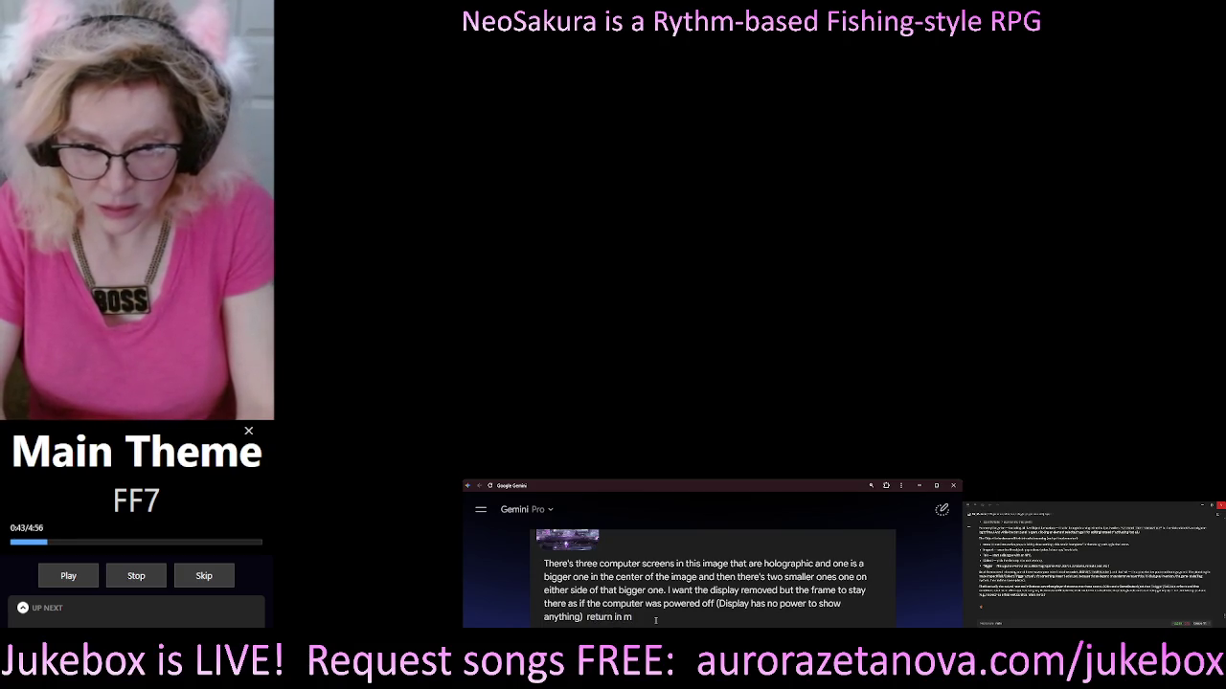
key("BackSpace")
key("BackSpace")
key("BackSpace")
key("BackSpace")
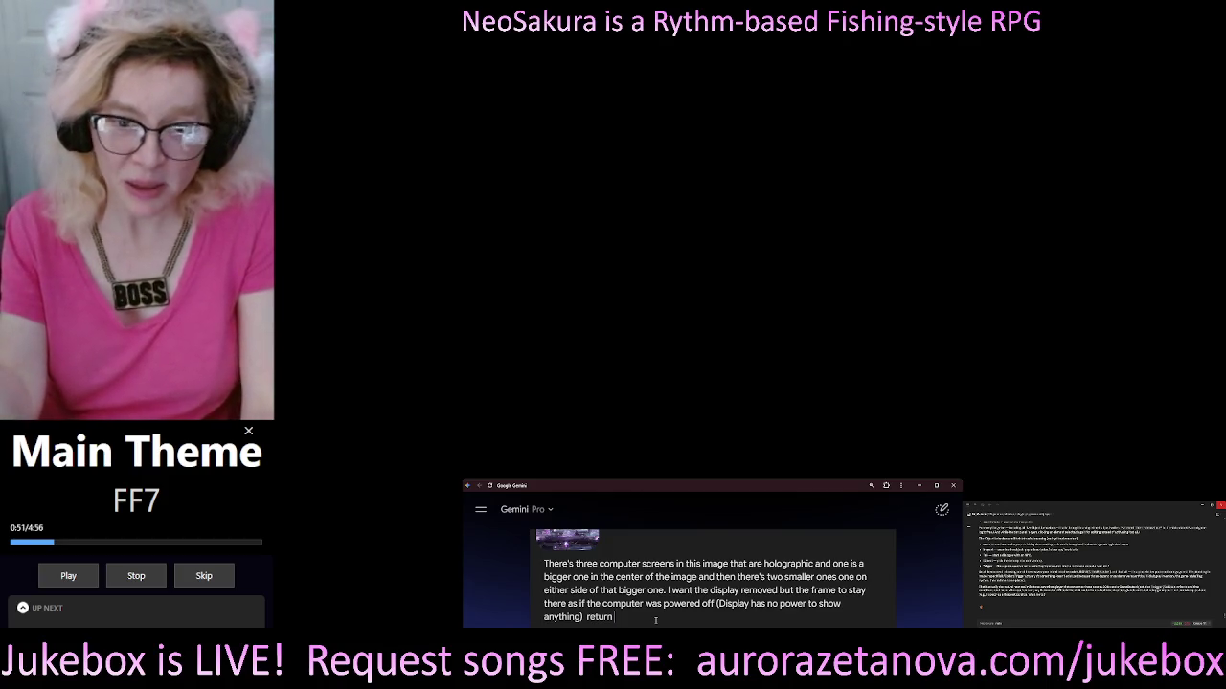
type("this is a really big picture and I would like it back")
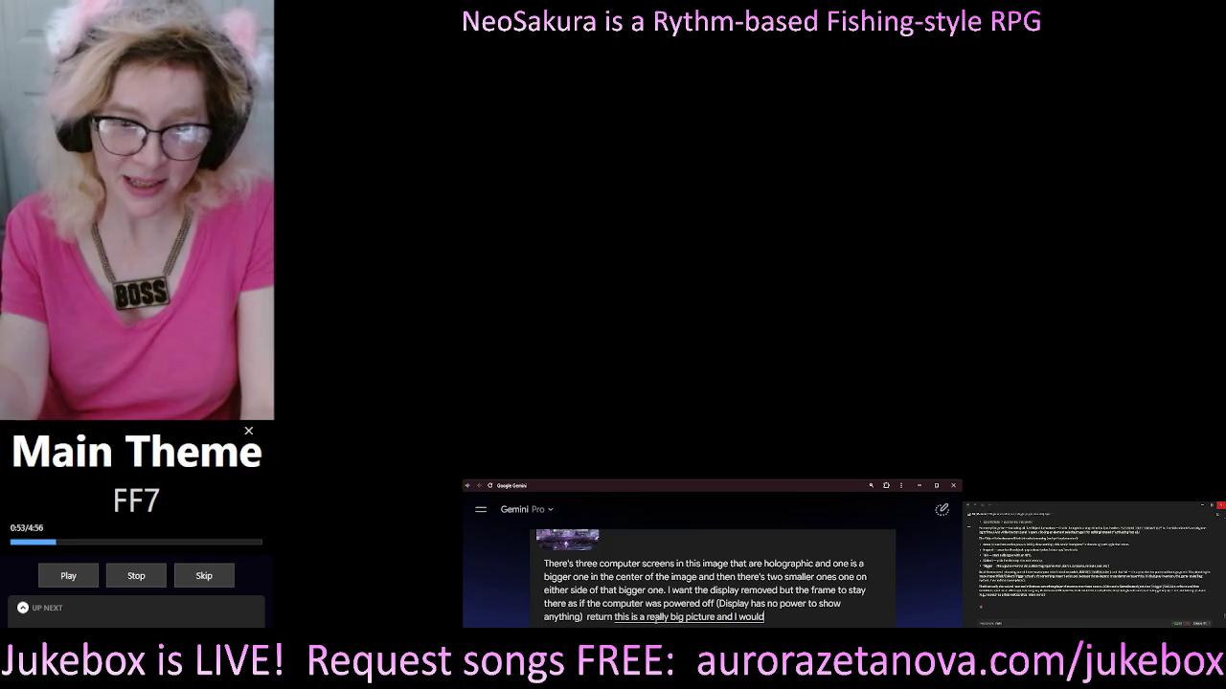
type(" in the same resolution if you can")
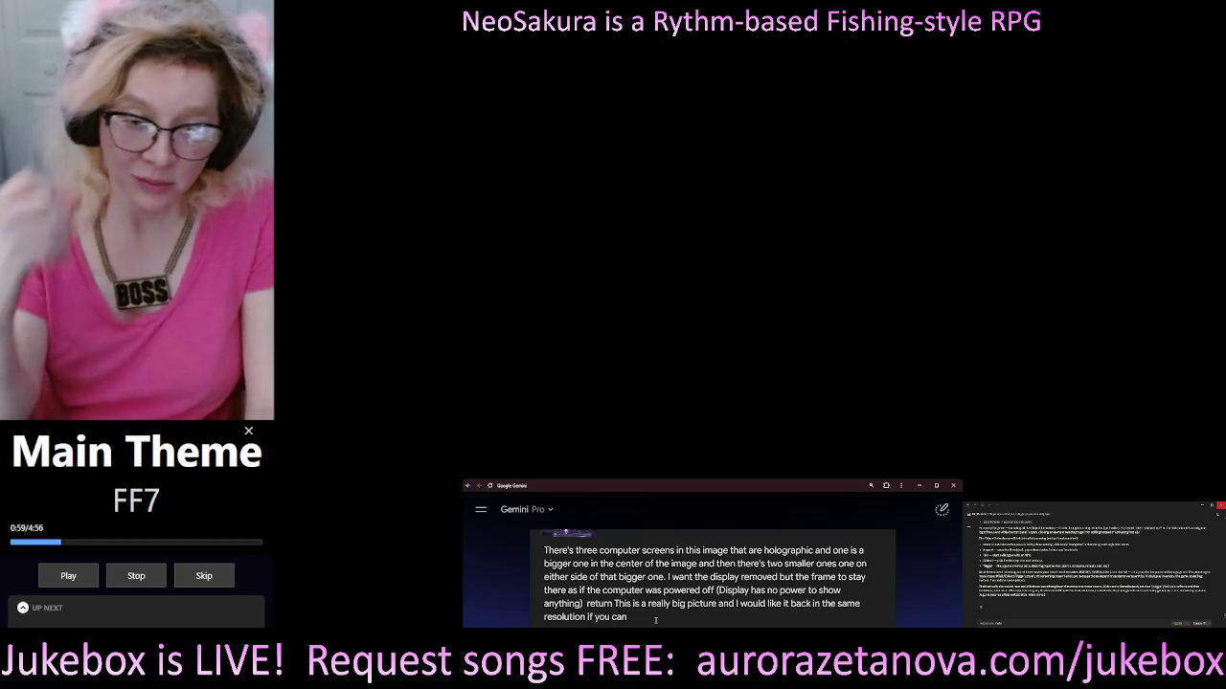
key("Return")
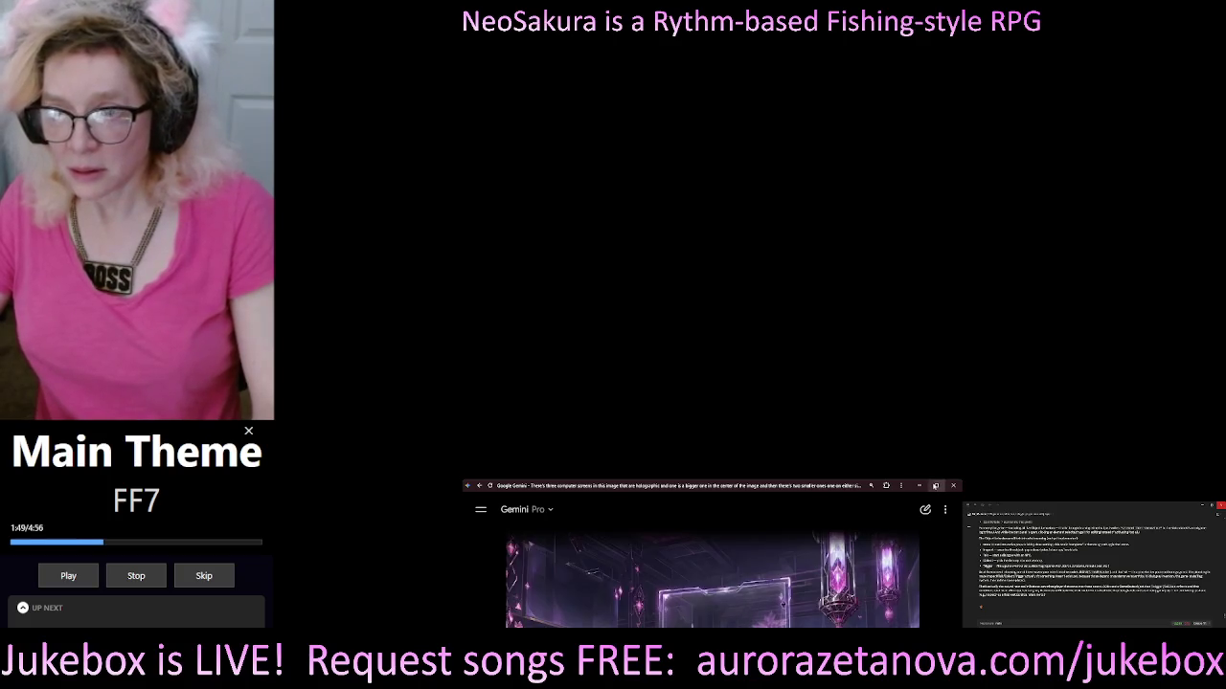
Maximize the Gemini window and view the generated purple crystal-room image full size.
left_click(935, 485)
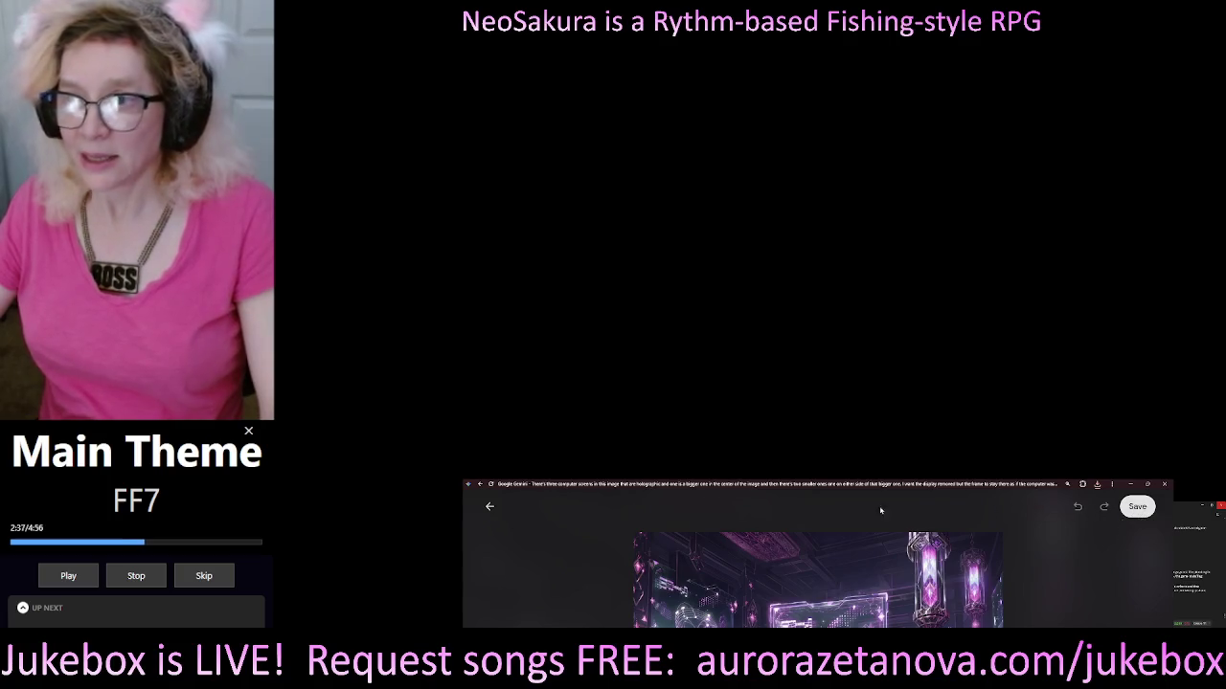
left_click(489, 507)
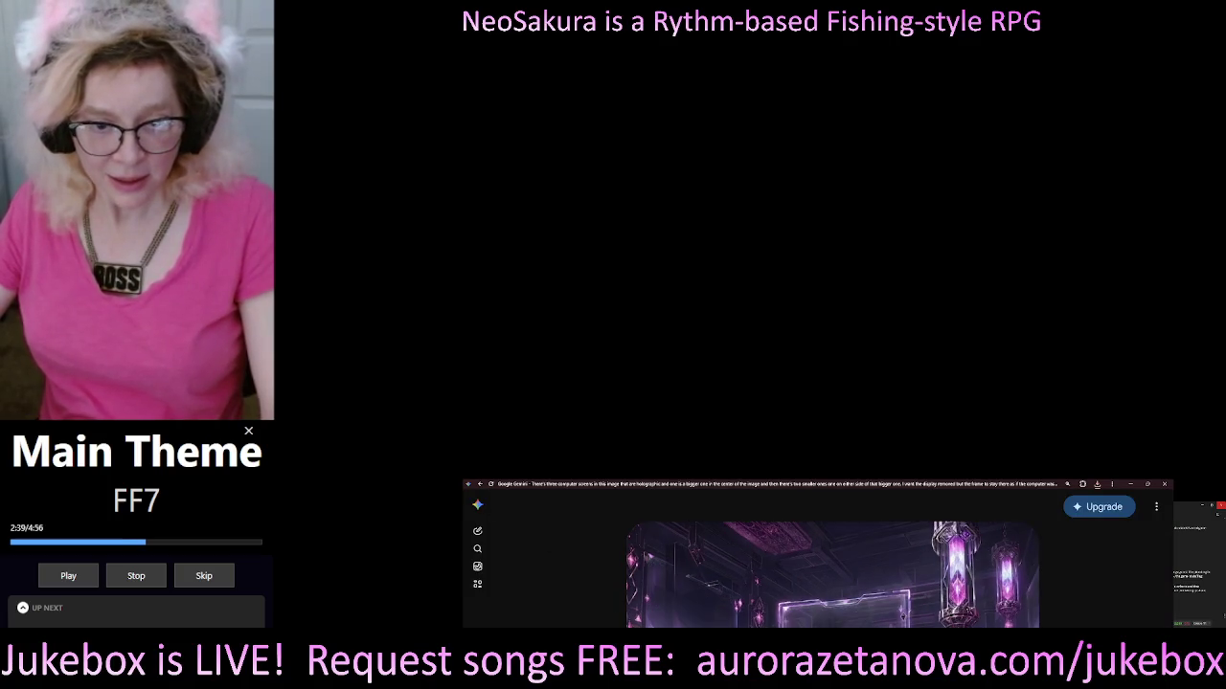
Minimize the Gemini browser window to reveal the window behind it.
left_click(1130, 484)
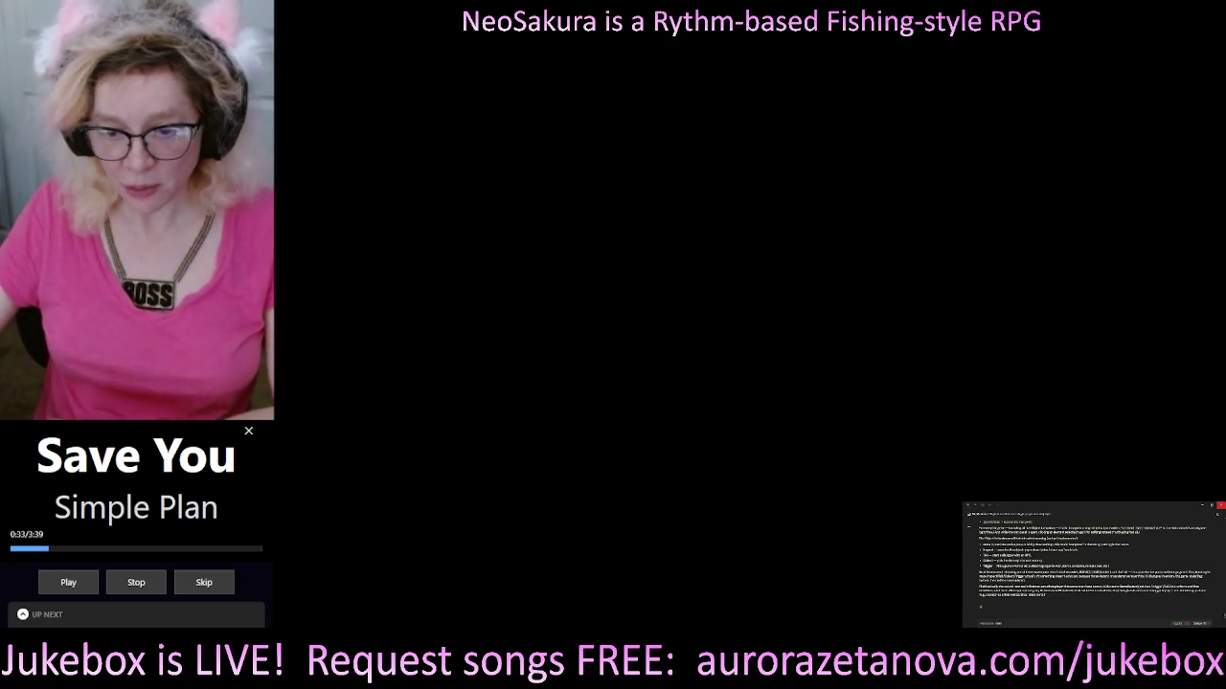
Bring the Google Gemini window with the purple crystal-room image back to the front.
key("alt+Tab")
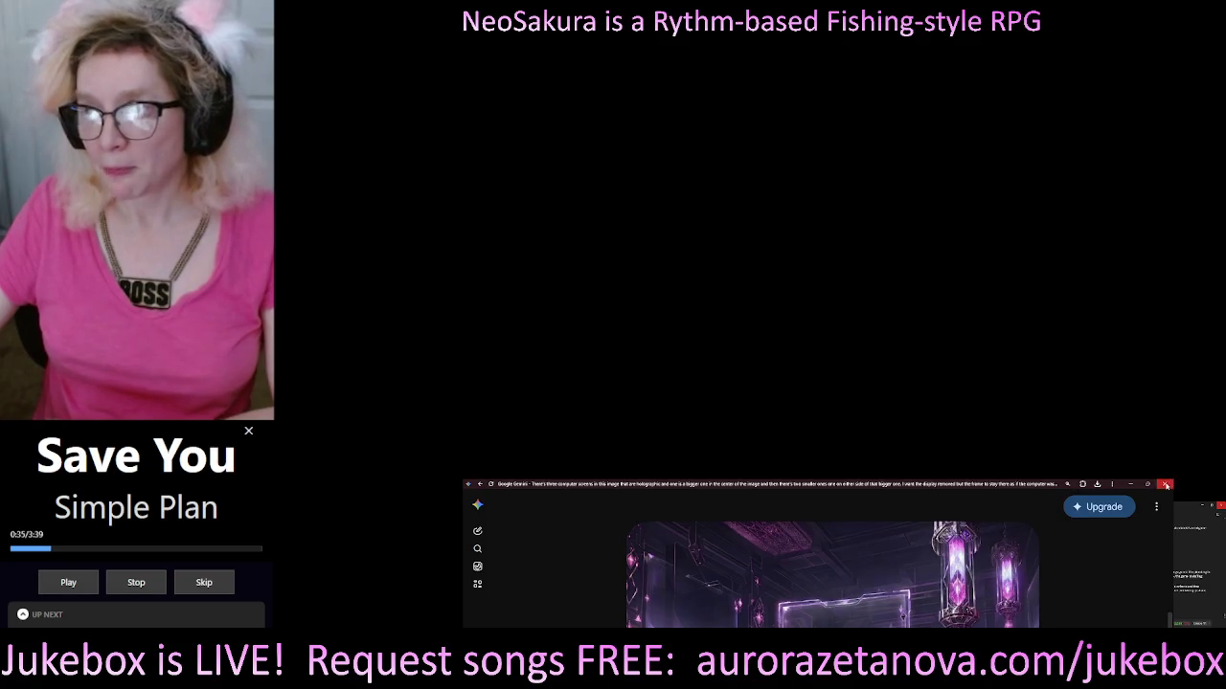
left_click(1165, 485)
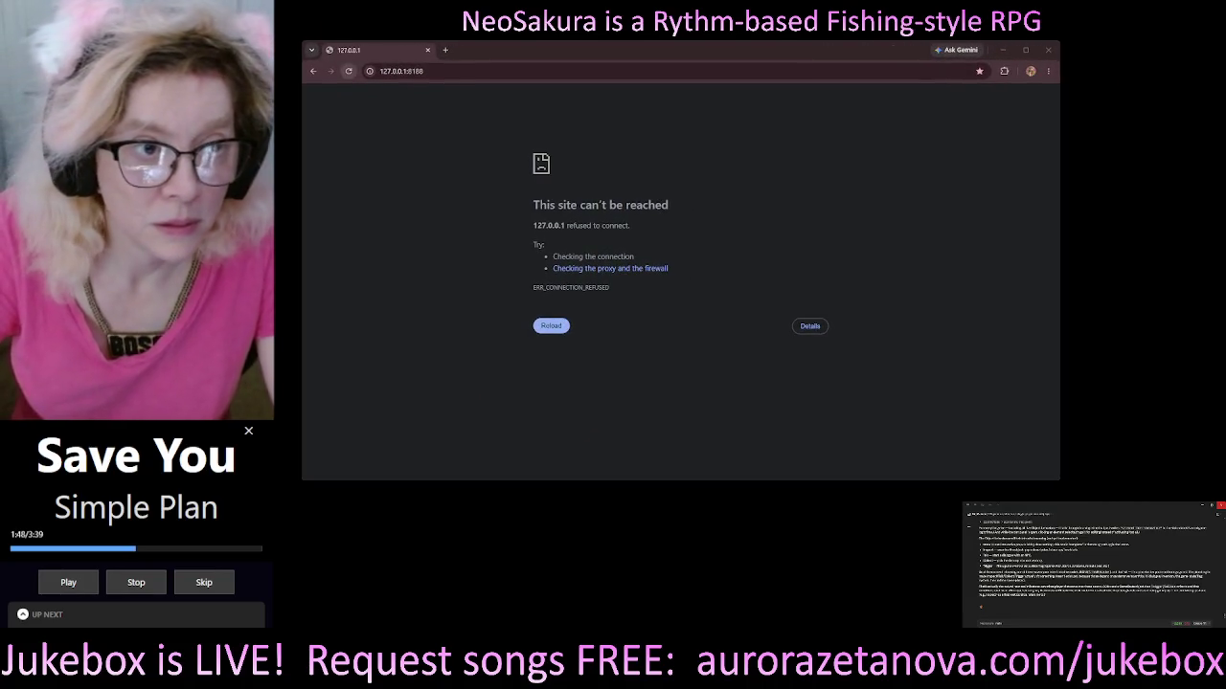
Retry loading 127.0.0.1:8188 after the connection error, then close the failing Chrome window.
left_click(349, 71)
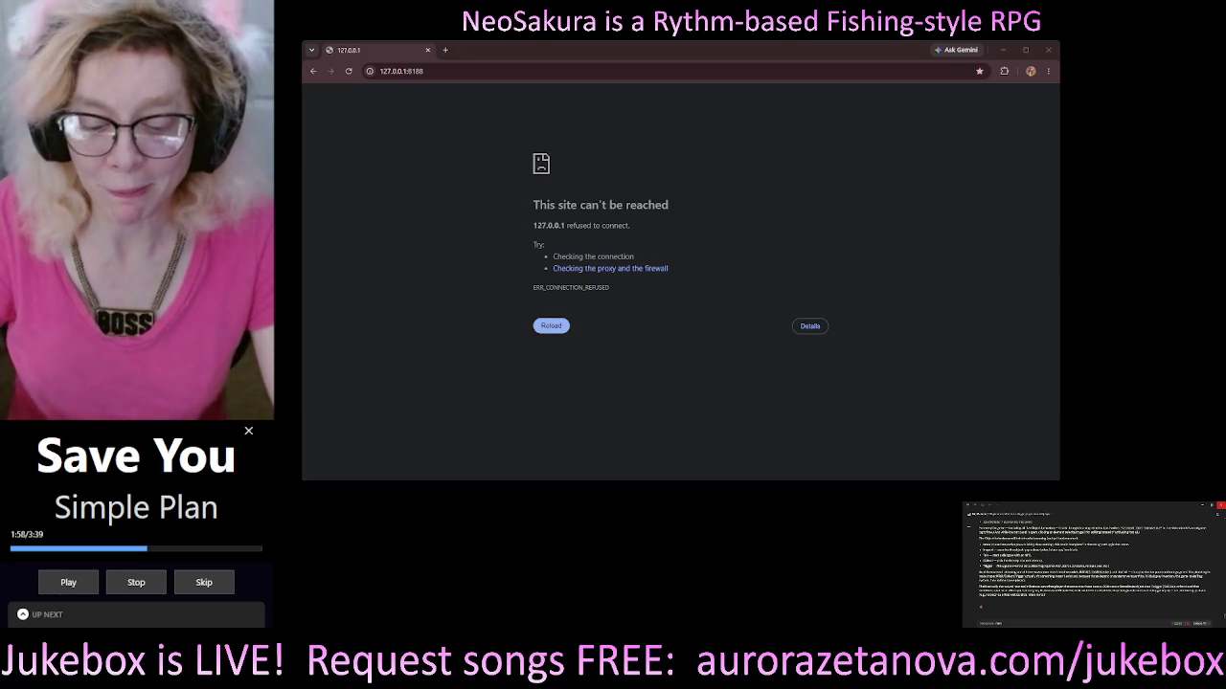
left_click(1002, 50)
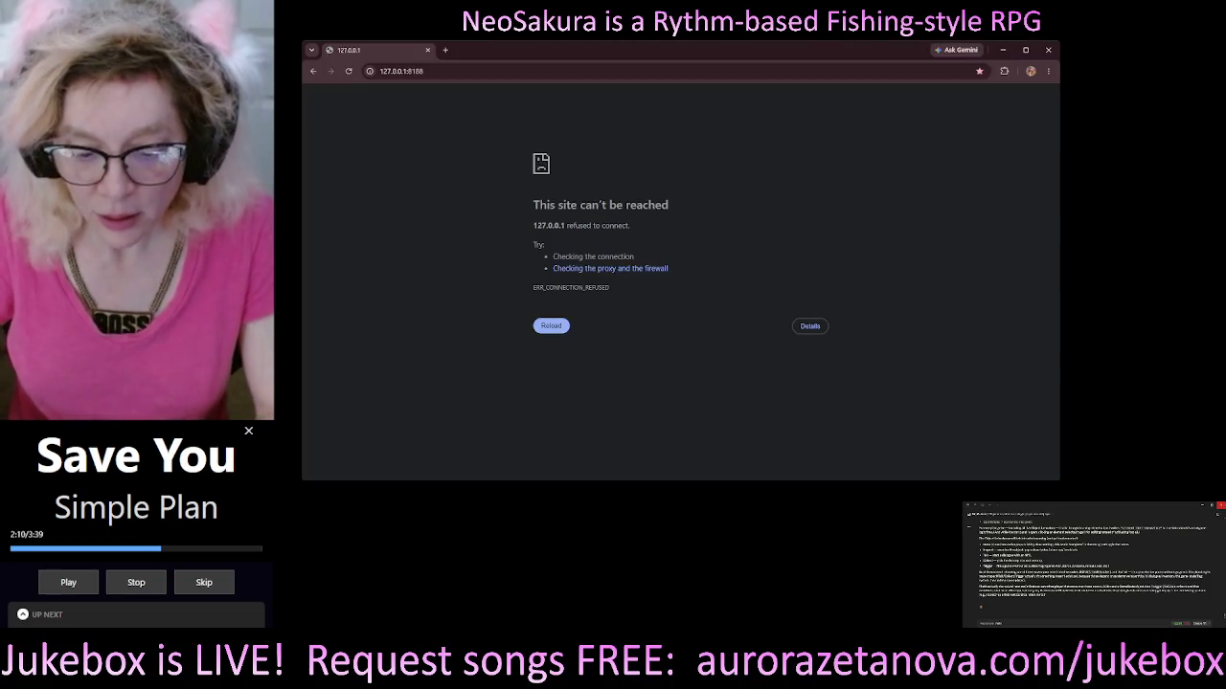
left_click(551, 327)
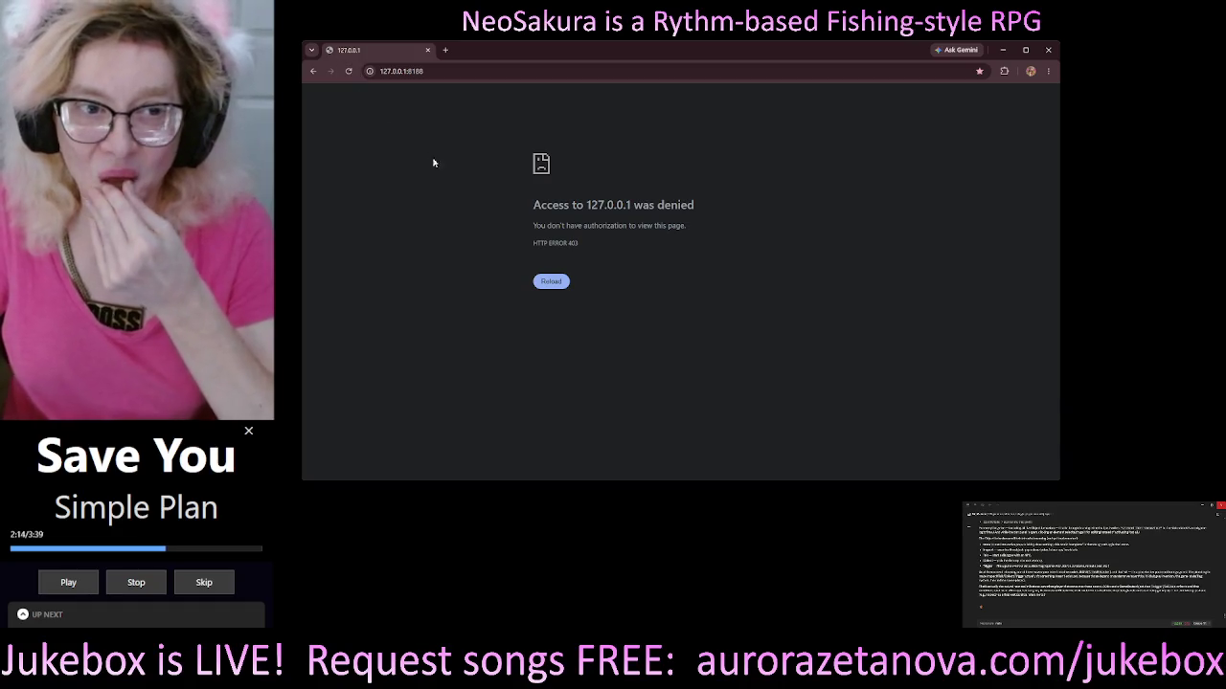
left_click(1053, 51)
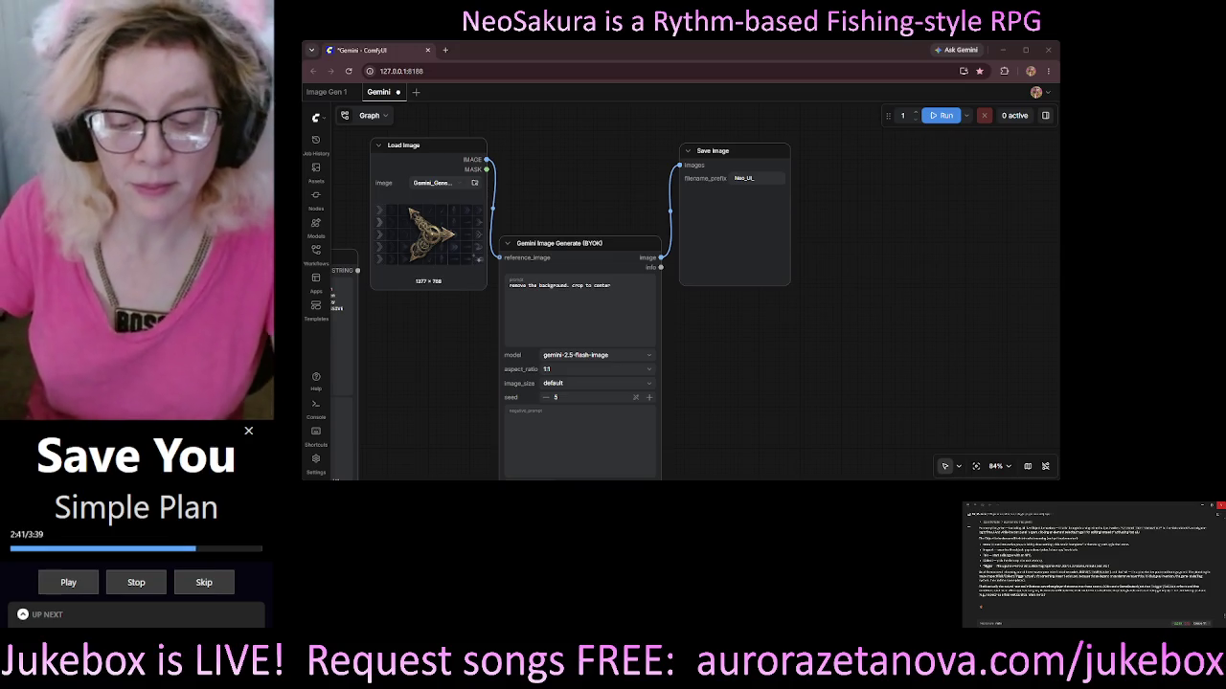
Frame the workflow nodes through Save Image and open the Load Image upload file picker.
left_click(596, 189)
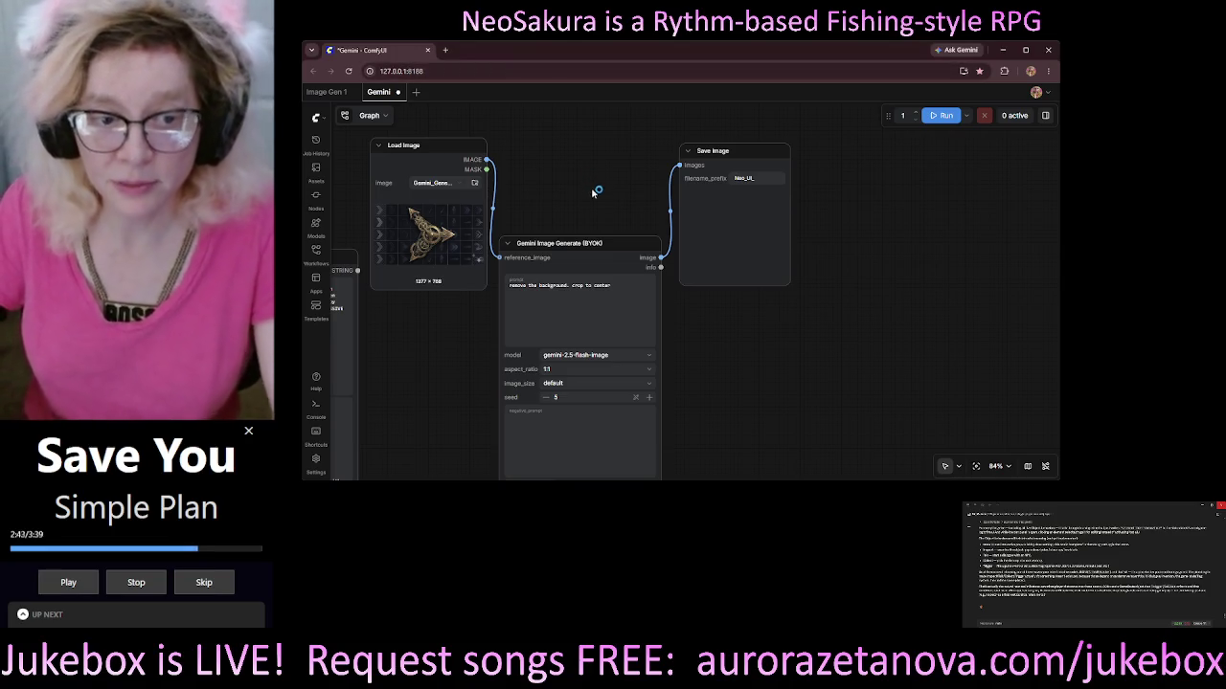
left_click_drag(581, 185, 722, 147)
scroll(718, 151, "up", 7)
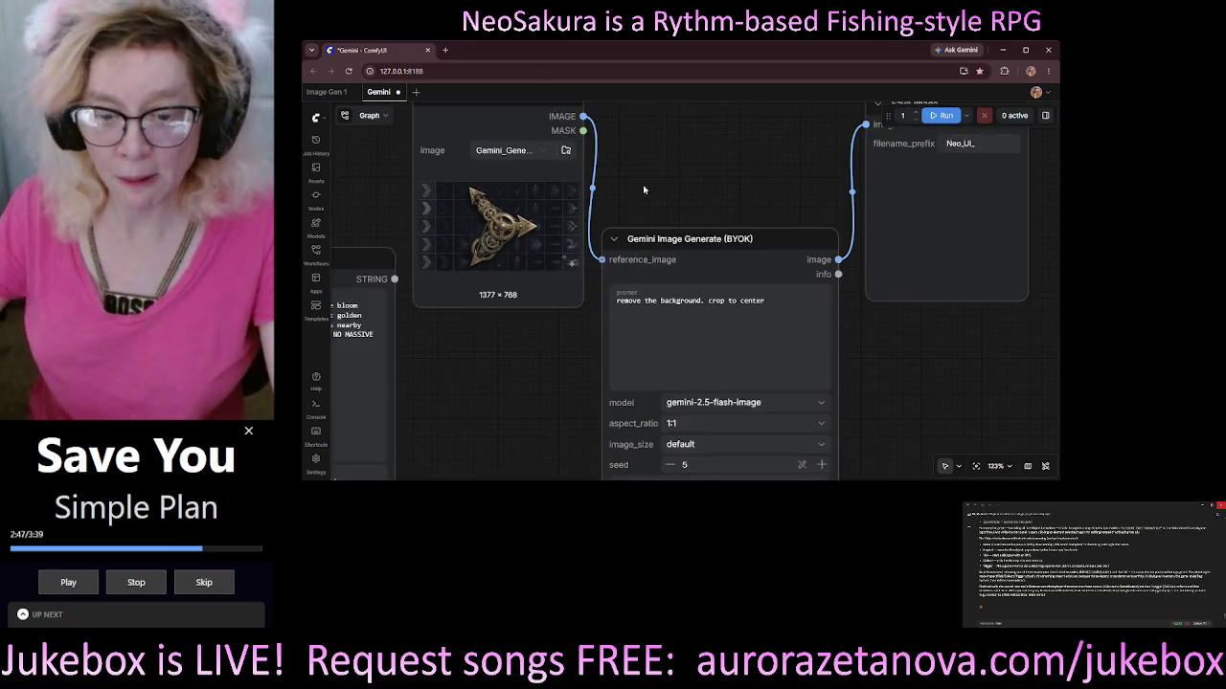
scroll(673, 189, "down", 1)
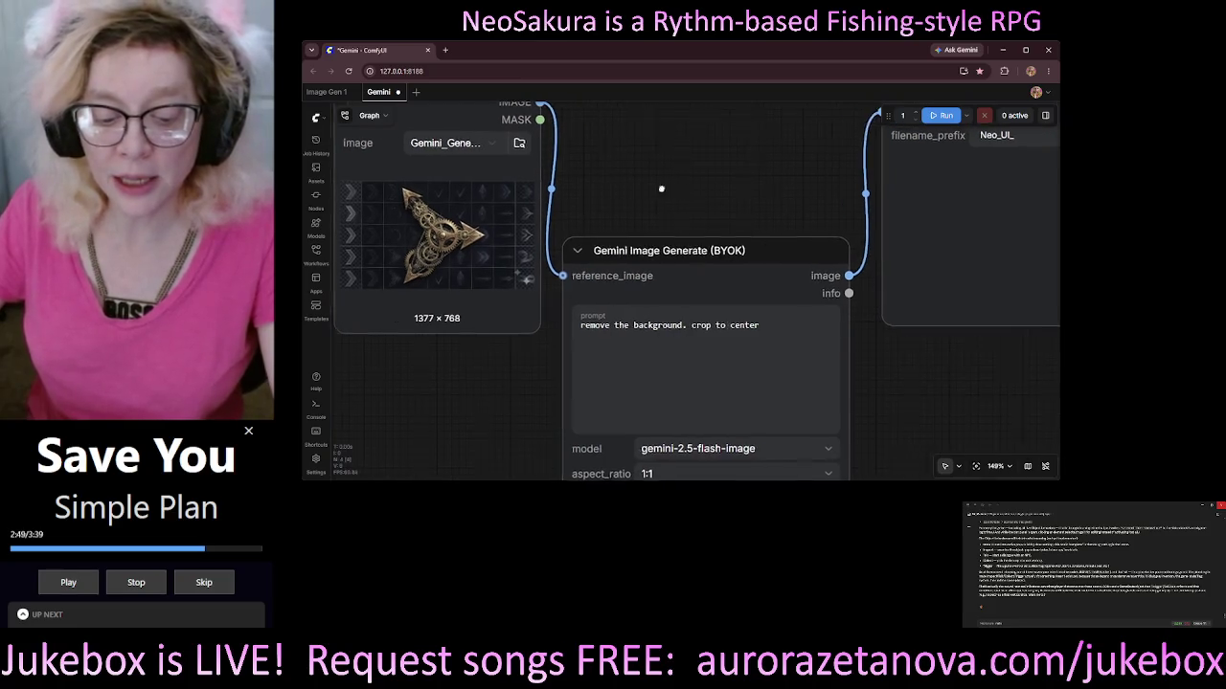
mouse_move(673, 189)
left_mouse_down()
mouse_move(619, 194)
mouse_move(648, 224)
mouse_move(638, 240)
left_mouse_up()
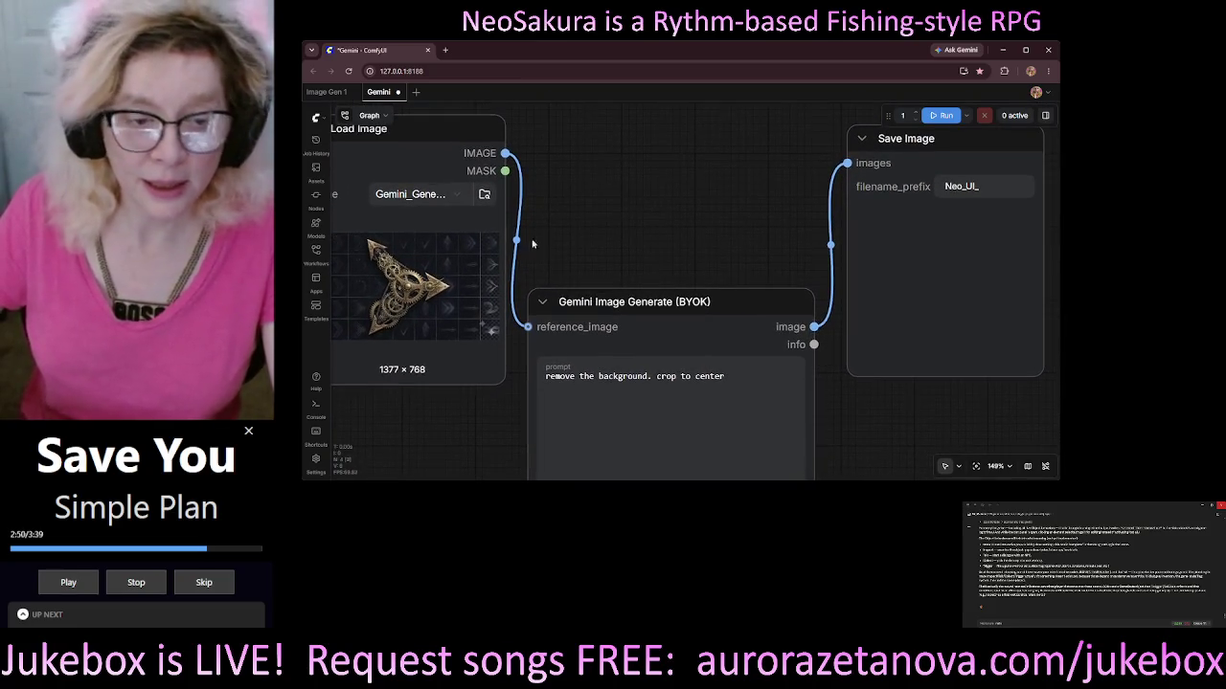
left_click(488, 198)
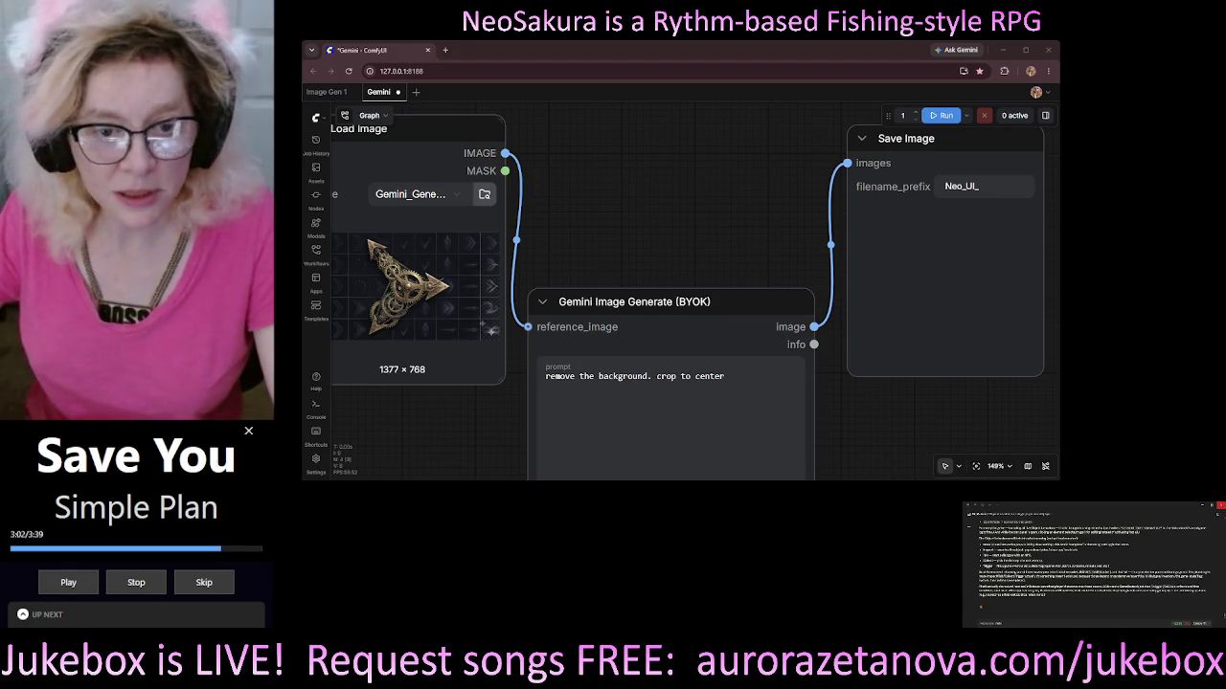
Upload the Neo purple room render (5504 × 3072) into the Load Image node.
key("Return")
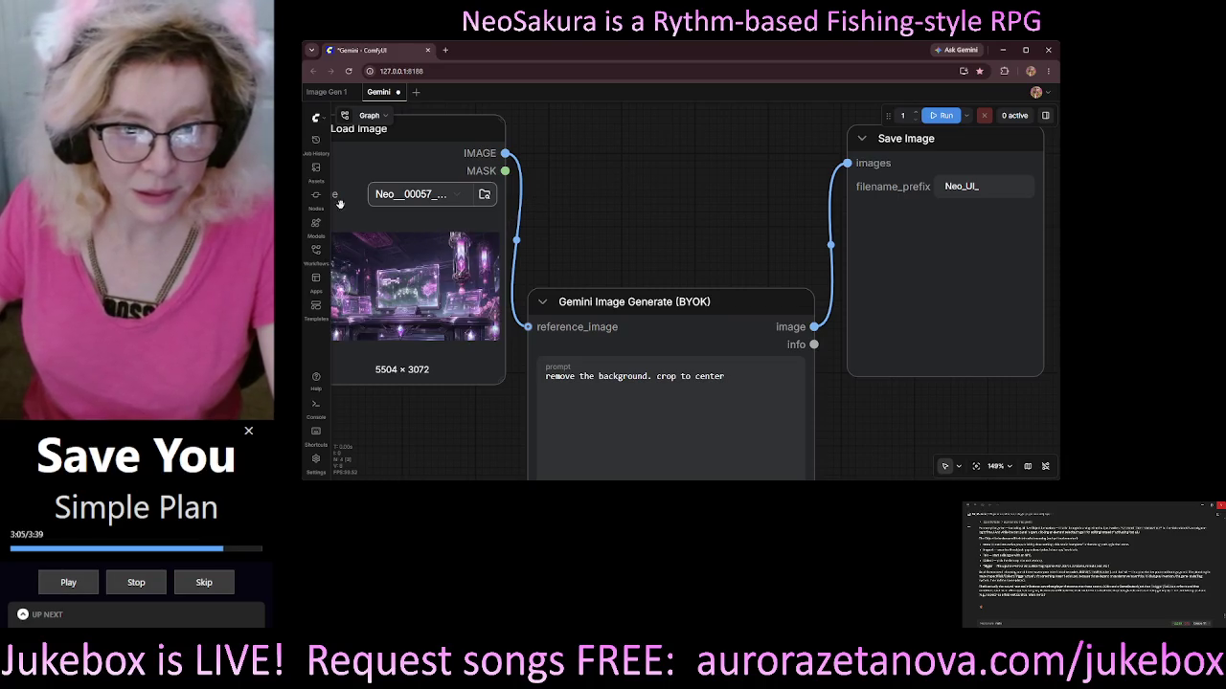
scroll(485, 176, "left", 3)
scroll(657, 364, "up", 10)
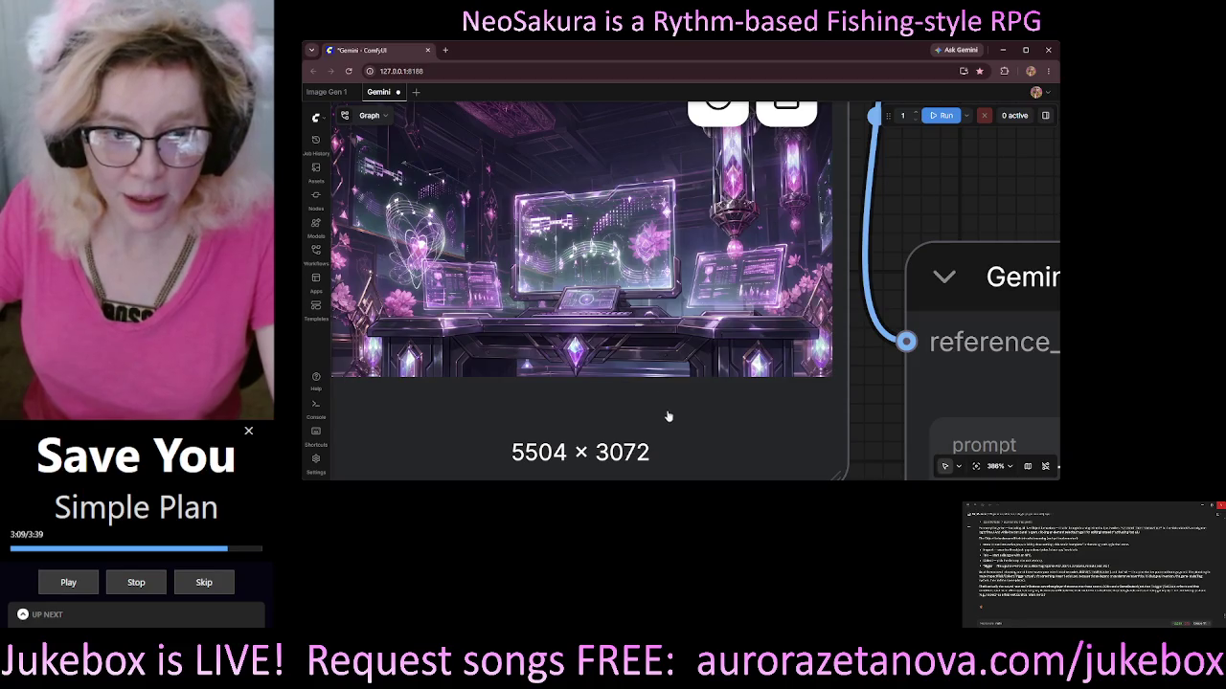
scroll(597, 409, "up", 1)
scroll(701, 403, "down", 2)
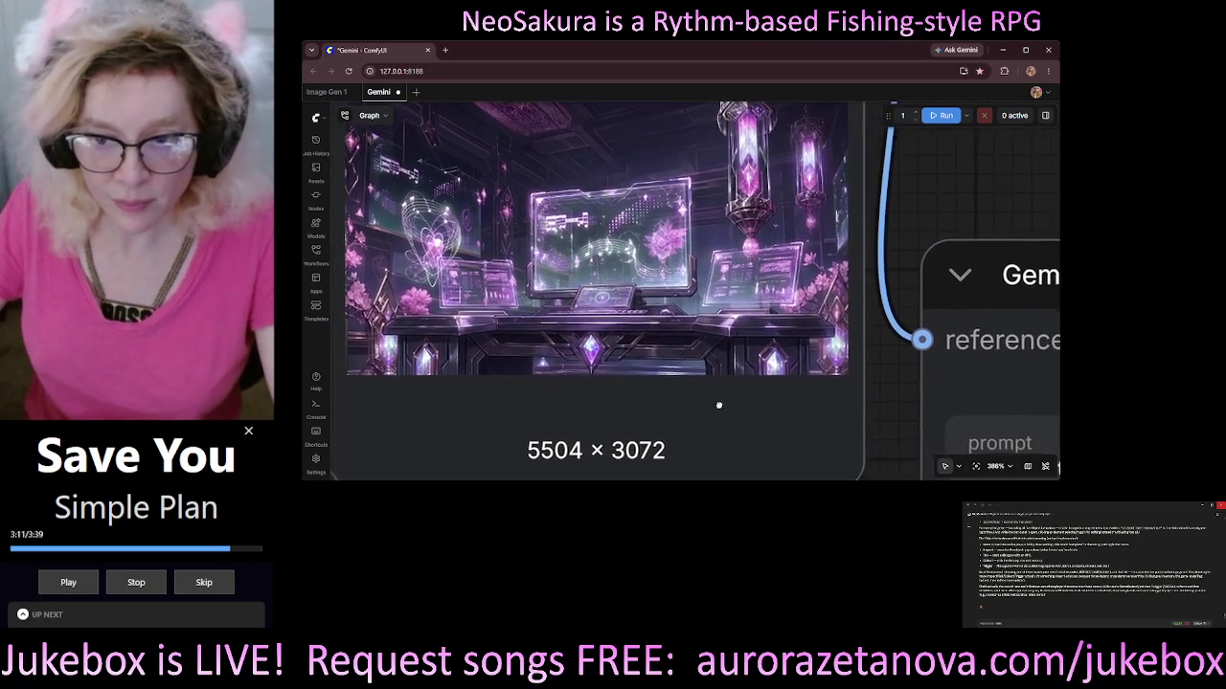
scroll(701, 403, "down", 1)
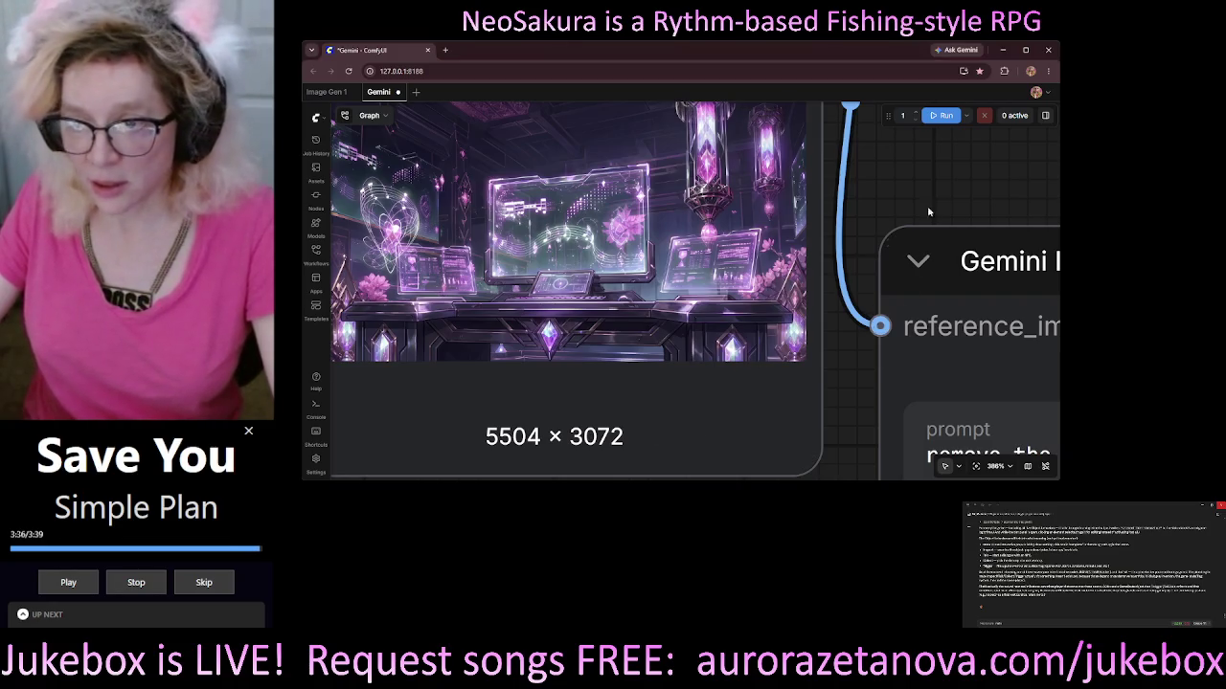
left_click_drag(927, 205, 808, 150)
scroll(808, 151, "right", 5)
scroll(808, 150, "down", 3)
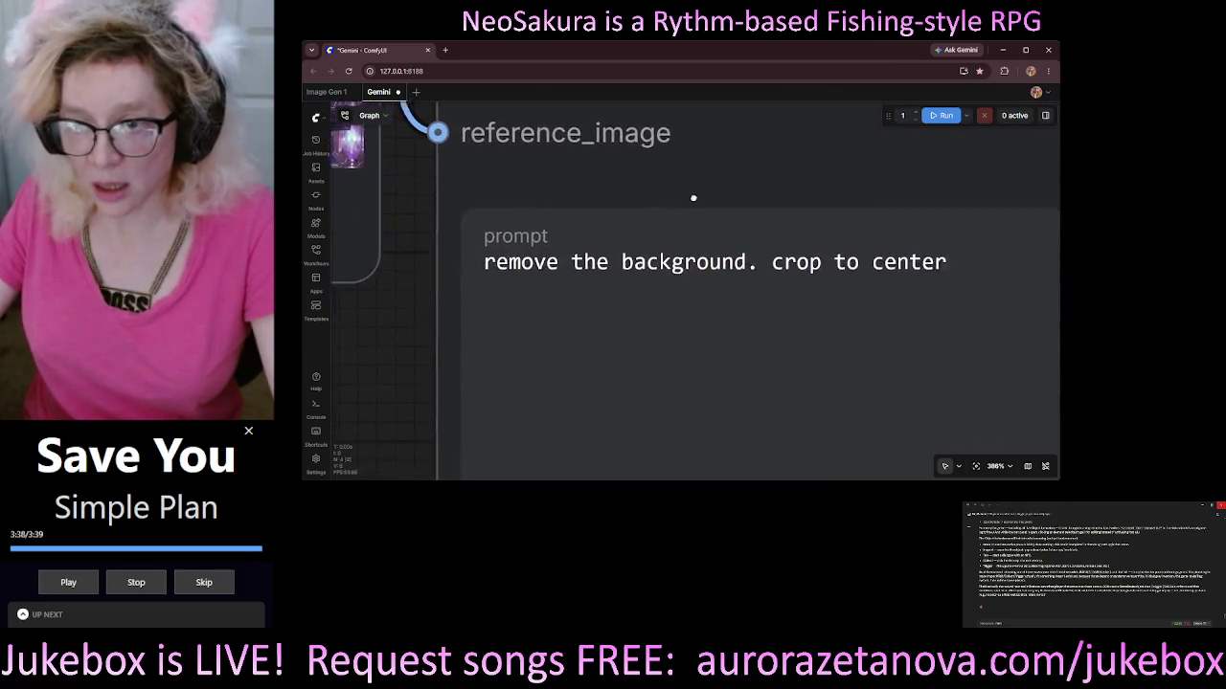
Replace 'remove the background. crop to center' with the pasted holographic-screen removal description.
left_click_drag(1022, 258, 466, 258)
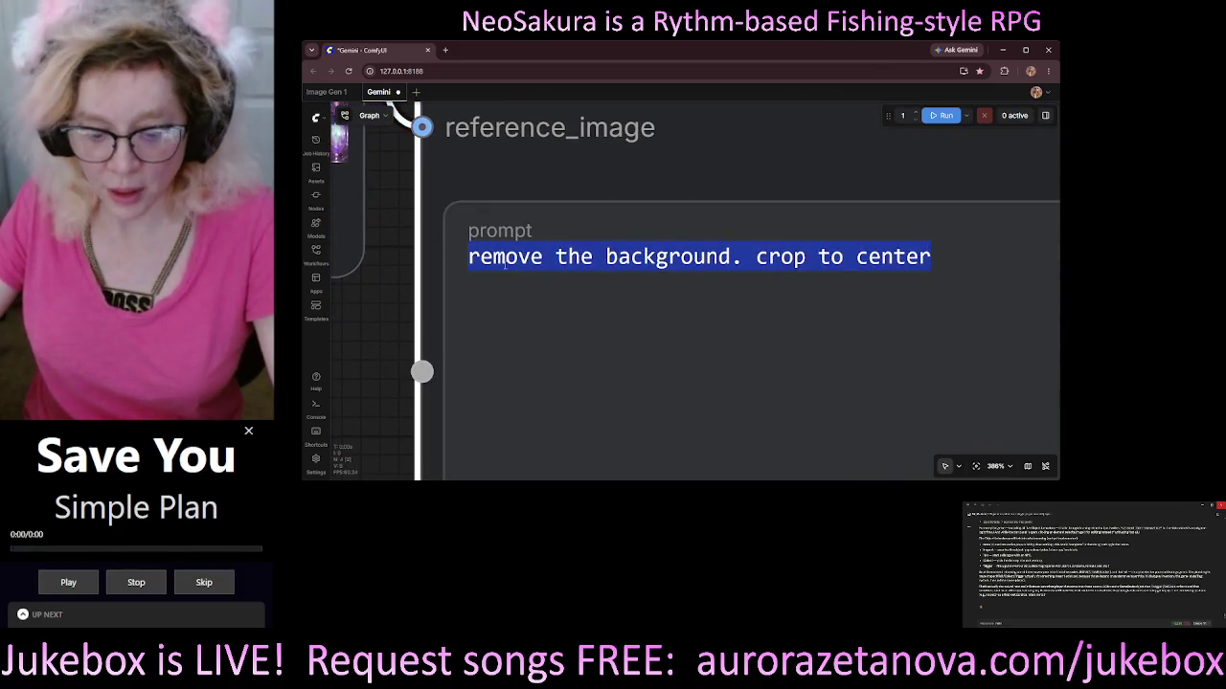
key("ctrl+v")
scroll(816, 465, "left", 7)
scroll(817, 466, "up", 2)
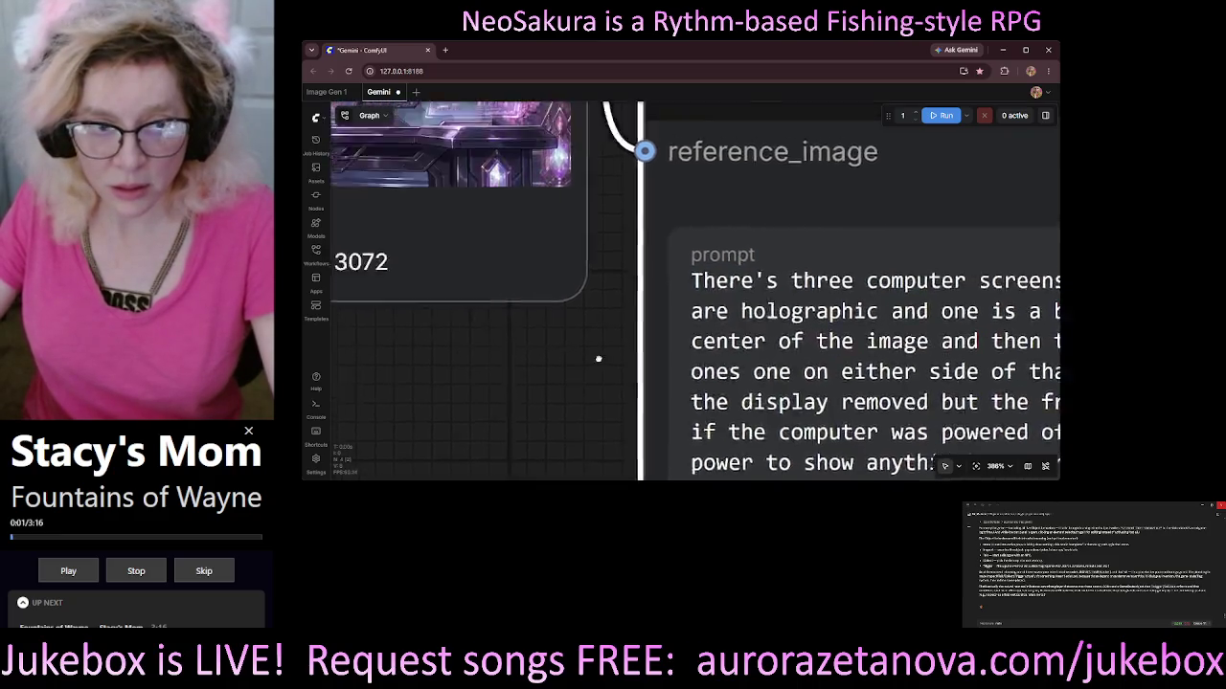
scroll(817, 466, "up", 1)
scroll(817, 466, "down", 2)
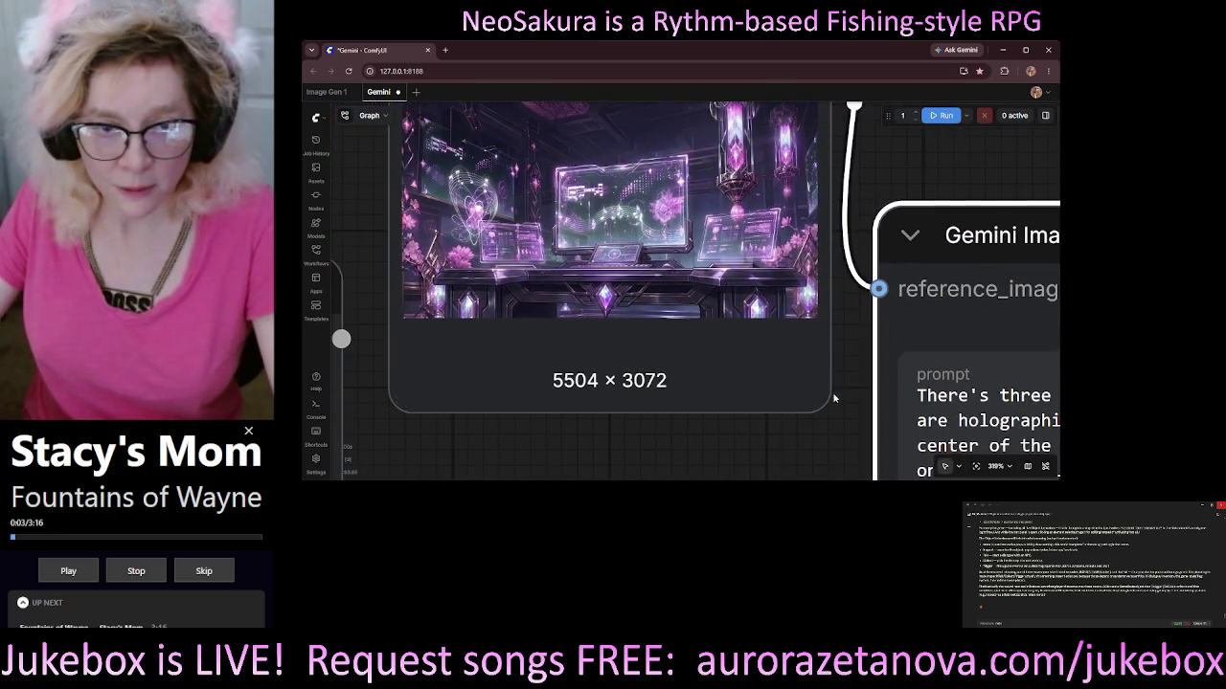
scroll(824, 417, "up", 1)
scroll(822, 395, "down", 1)
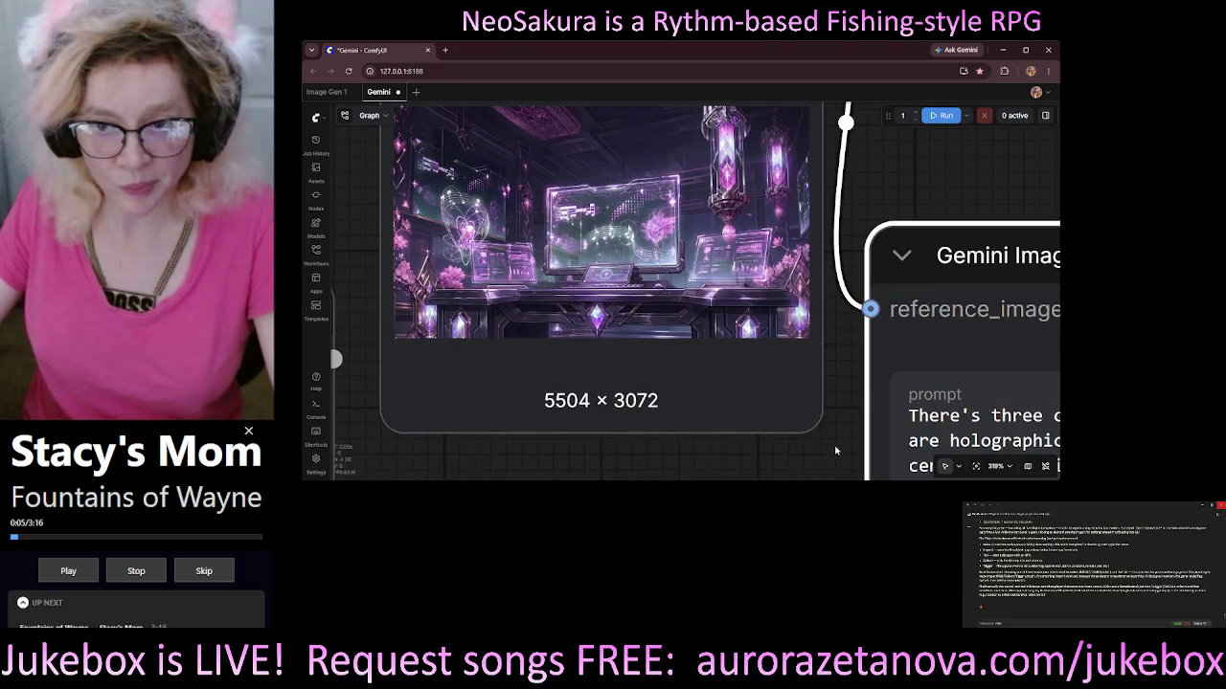
mouse_move(834, 444)
left_mouse_down()
mouse_move(708, 314)
mouse_move(498, 254)
mouse_move(402, 247)
mouse_move(404, 193)
mouse_move(402, 229)
left_mouse_up()
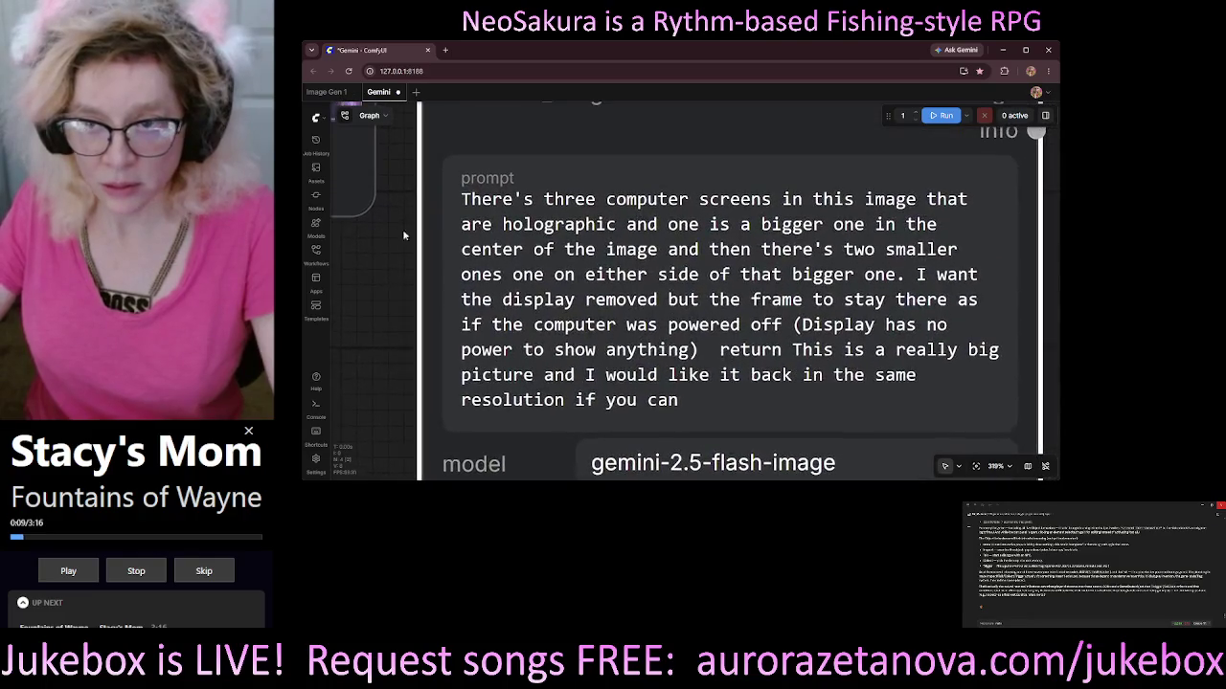
key("ctrl+shift+Home")
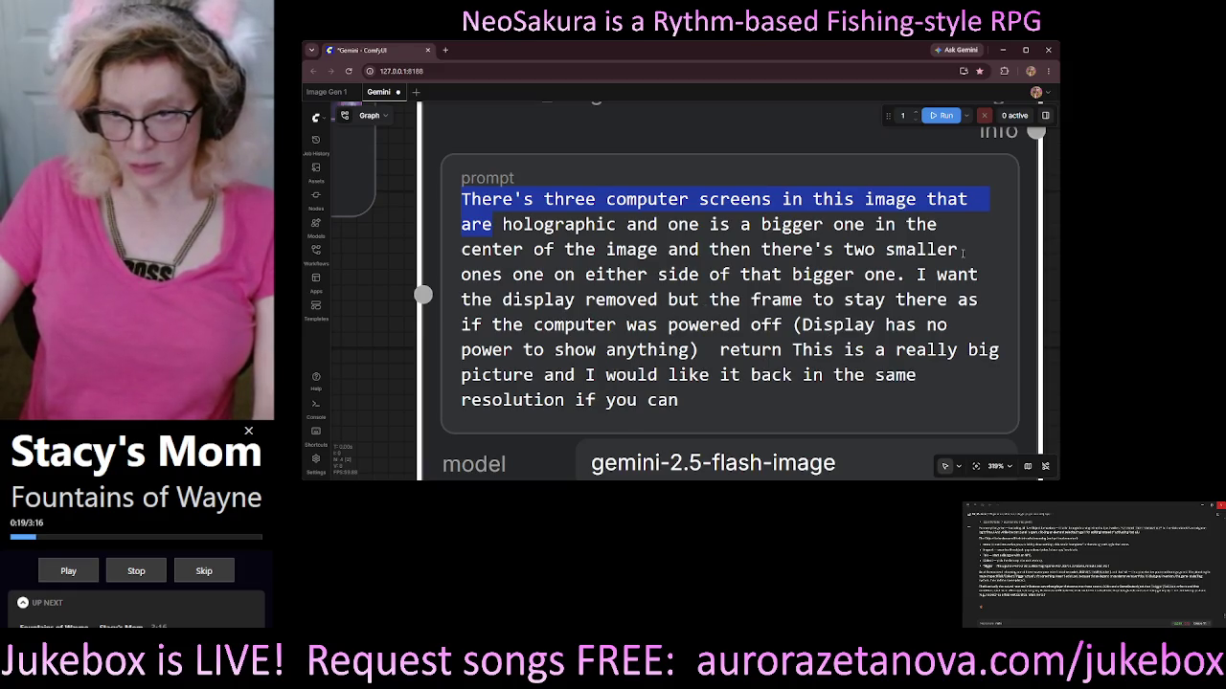
Rewrite the prompt opening as 'there are multiple holographic display panels in this room.'.
type("0")
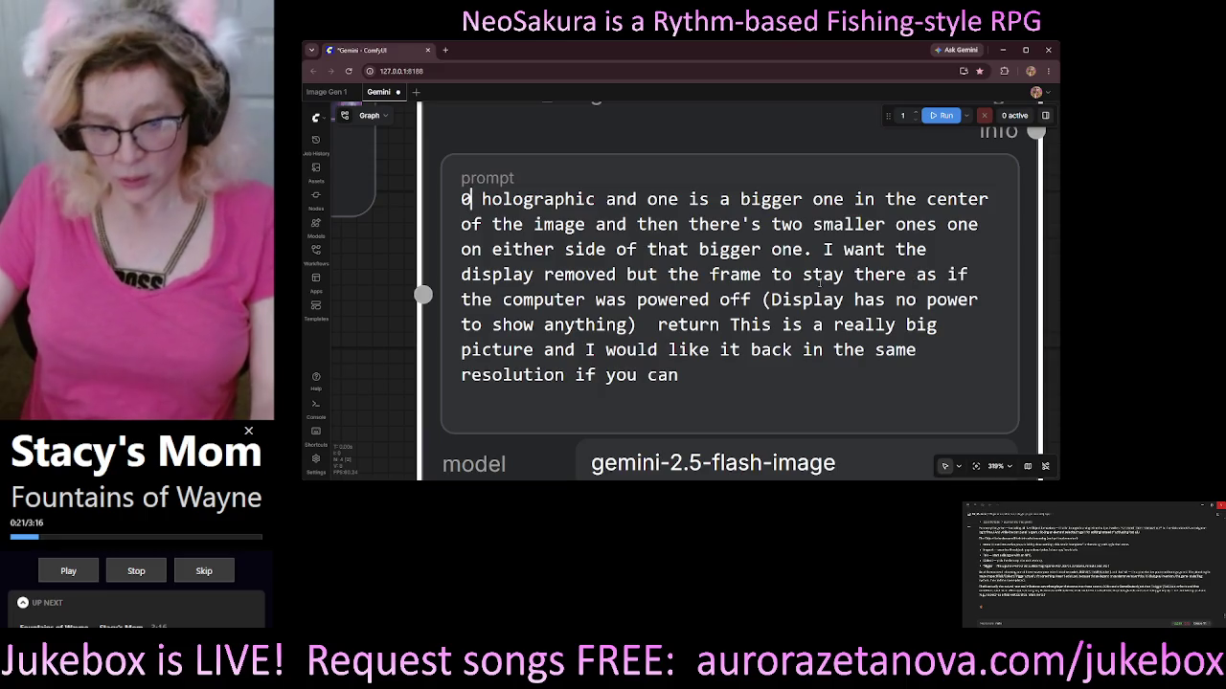
key("ctrl+z")
left_click(907, 275)
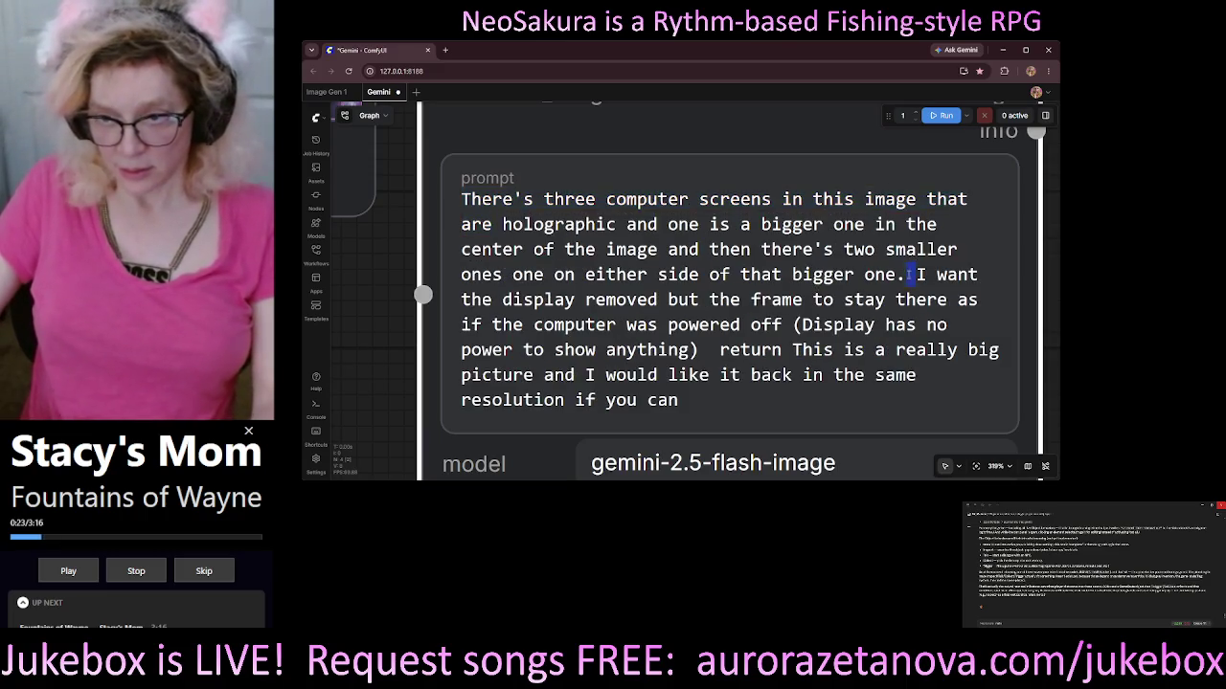
key("ctrl+shift+Home")
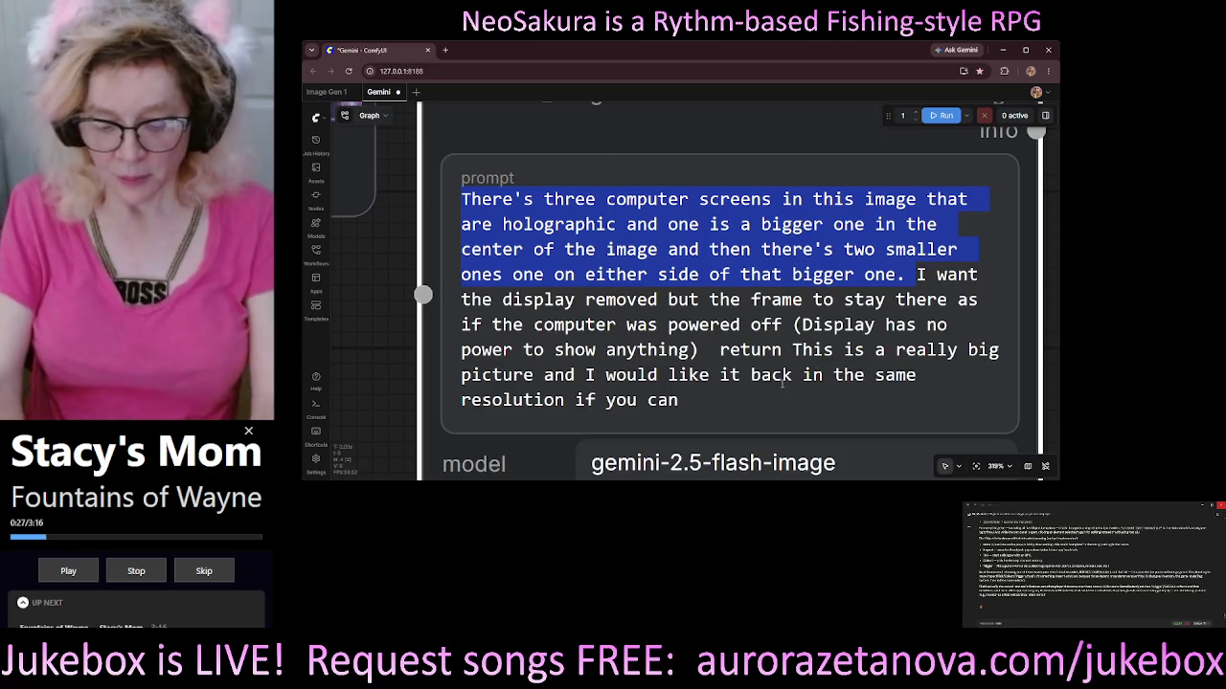
type("there are ")
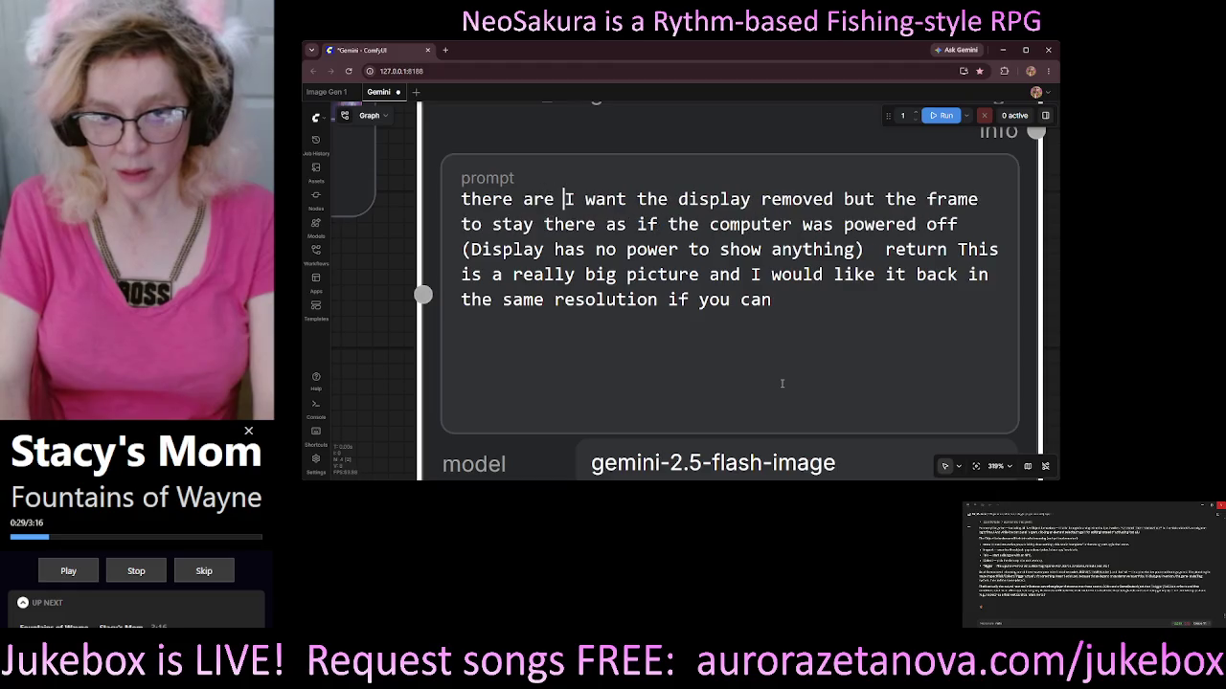
type("multiple ")
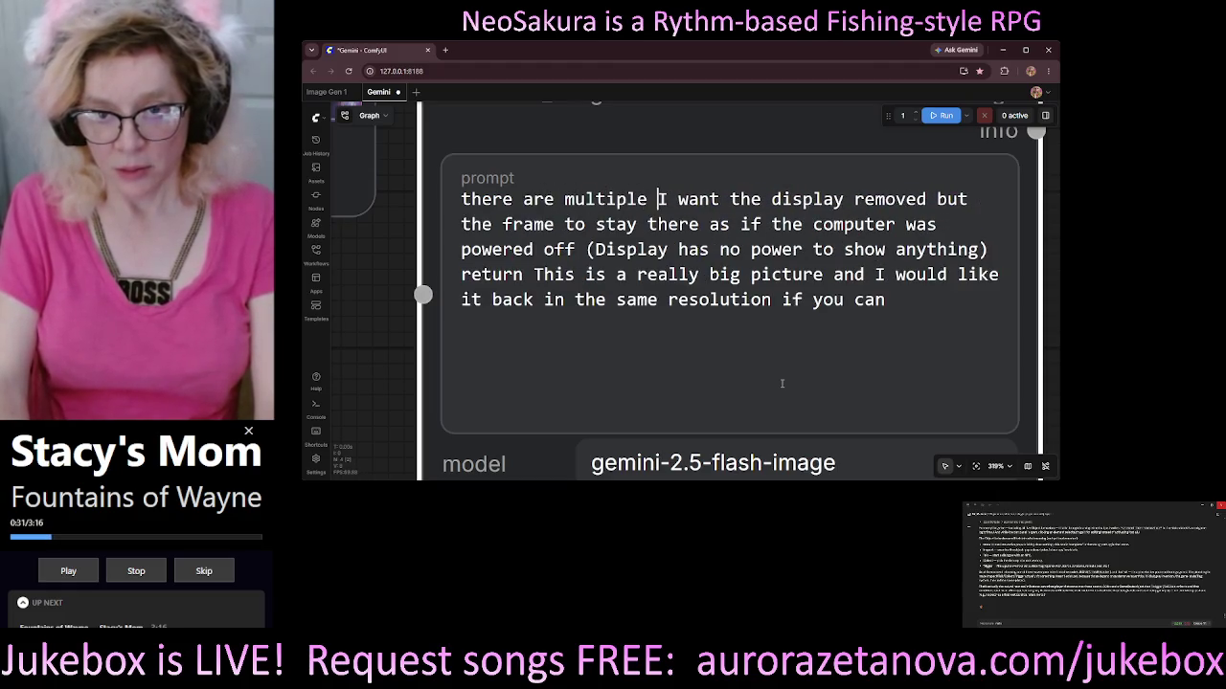
type("hologtap")
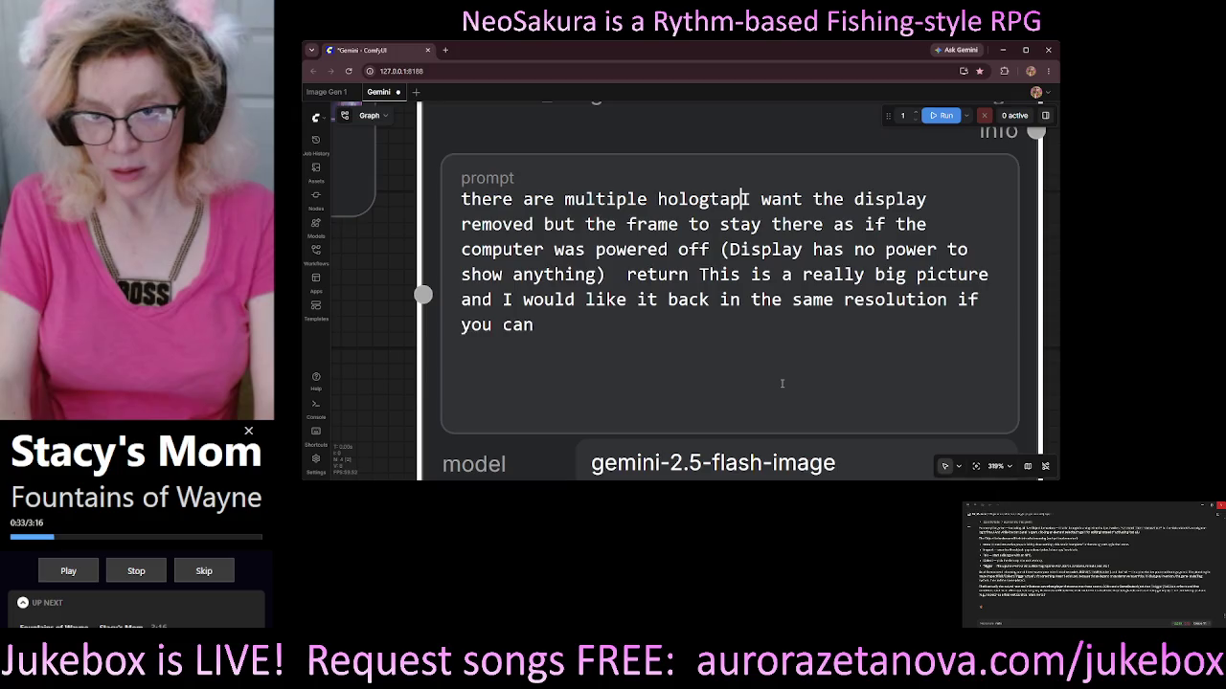
key("BackSpace")
key("BackSpace")
key("BackSpace")
type("rapji")
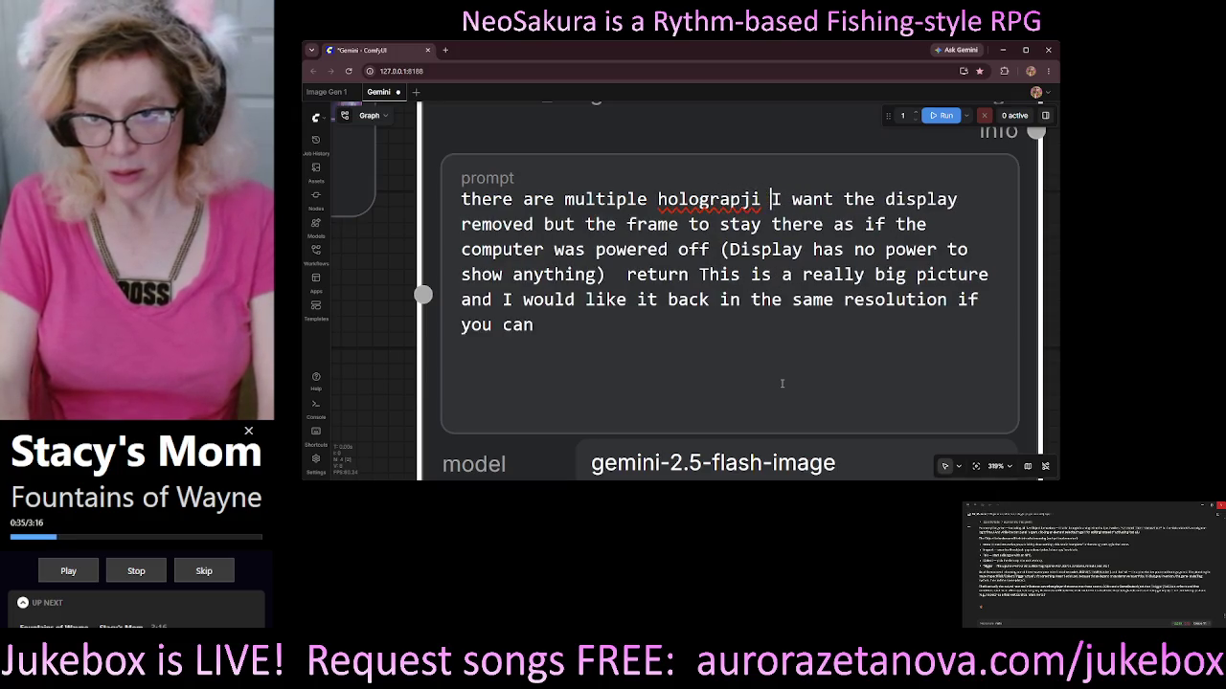
key("BackSpace")
key("BackSpace")
key("BackSpace")
type("hic ")
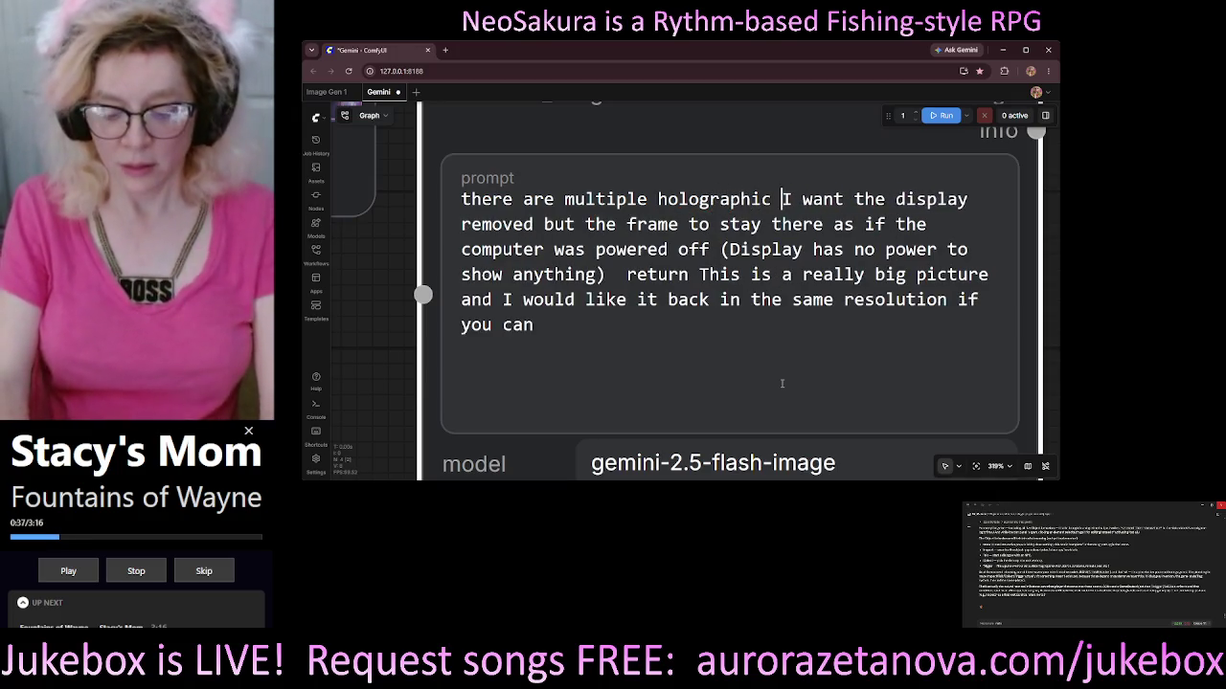
type("display")
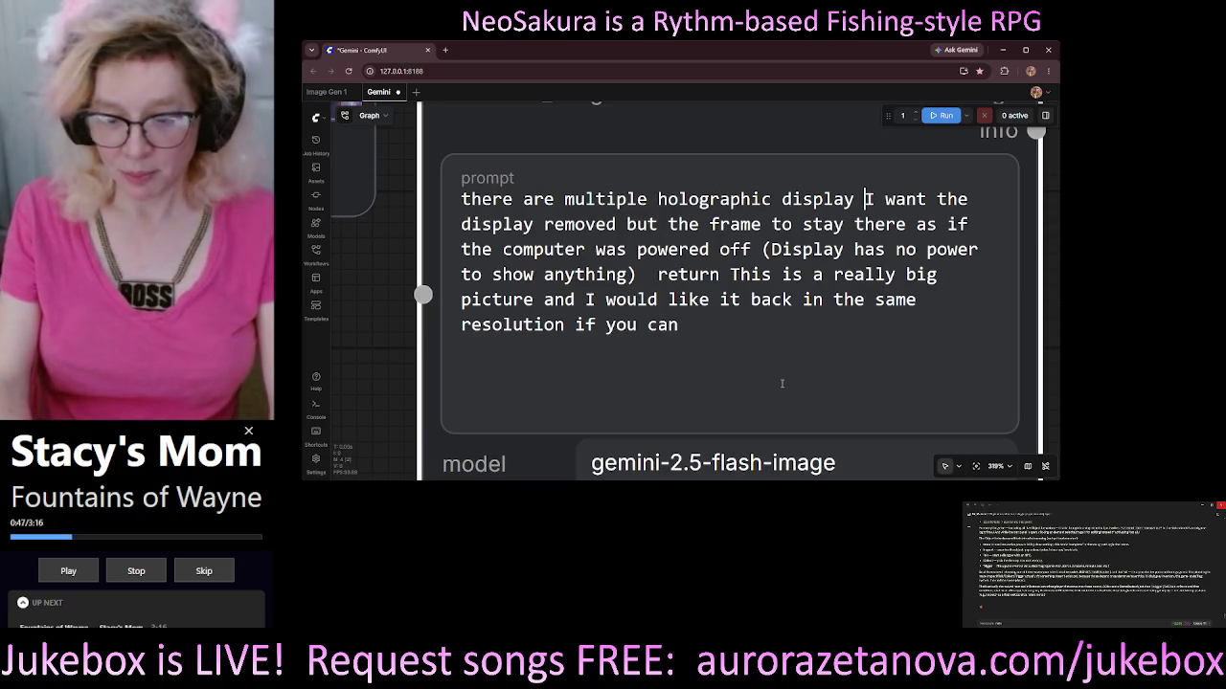
type("pane")
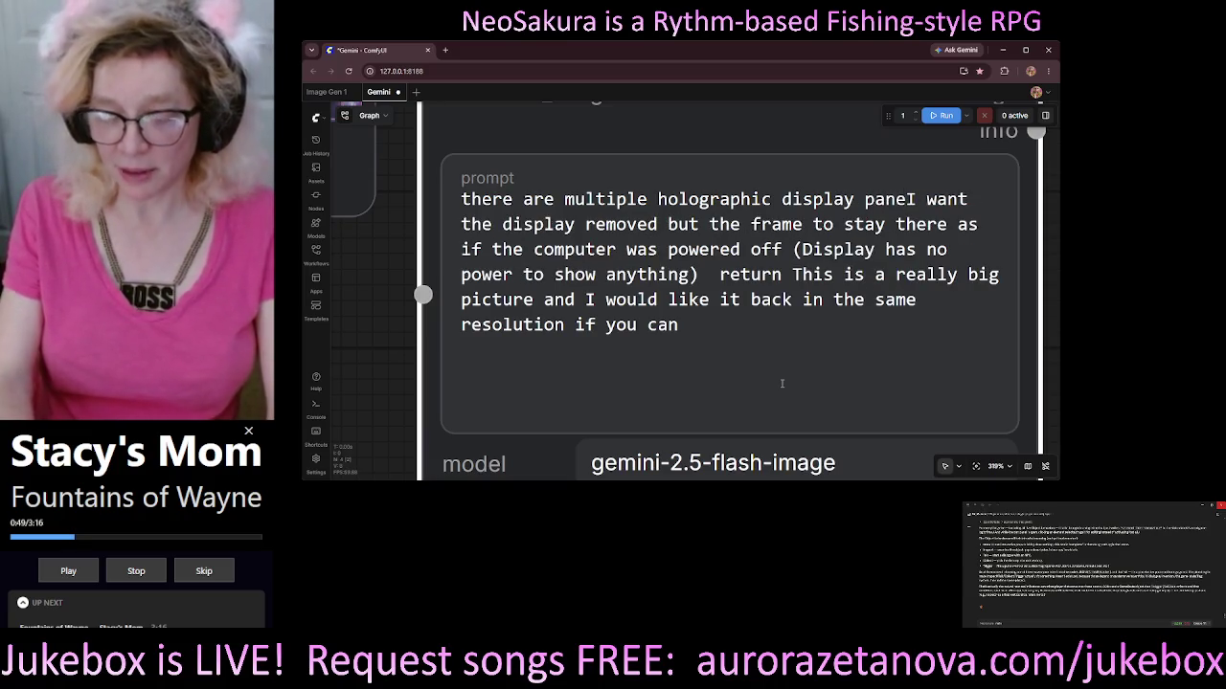
type("l")
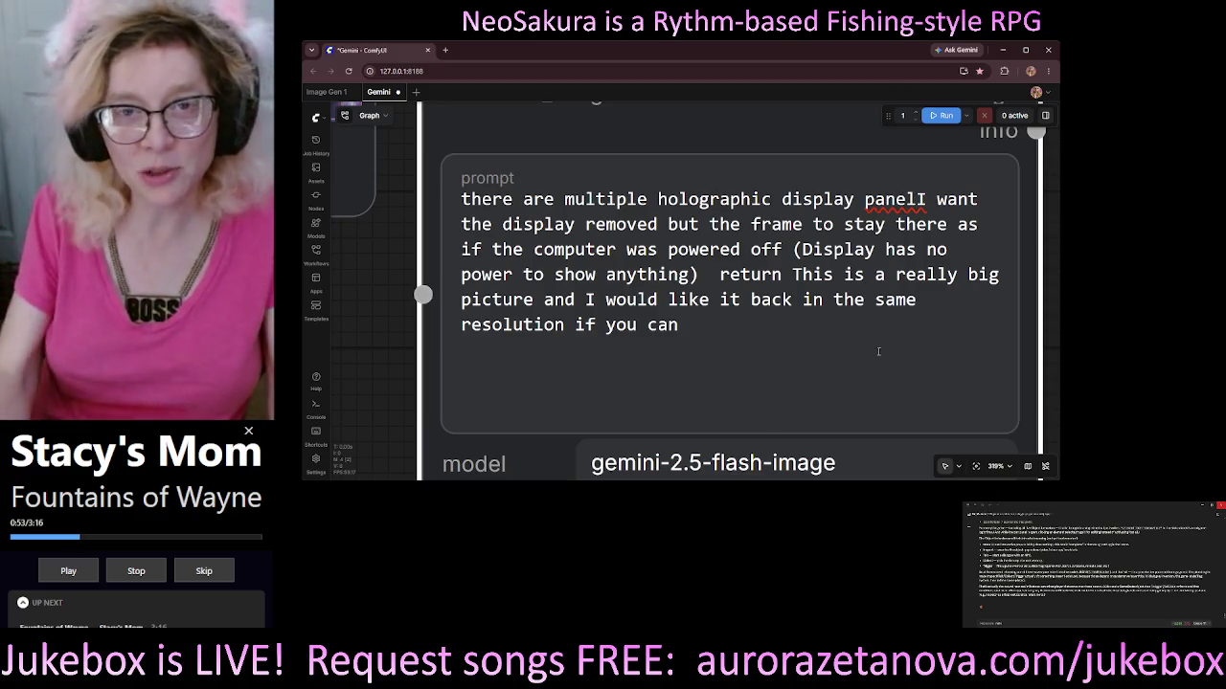
type("s. \\")
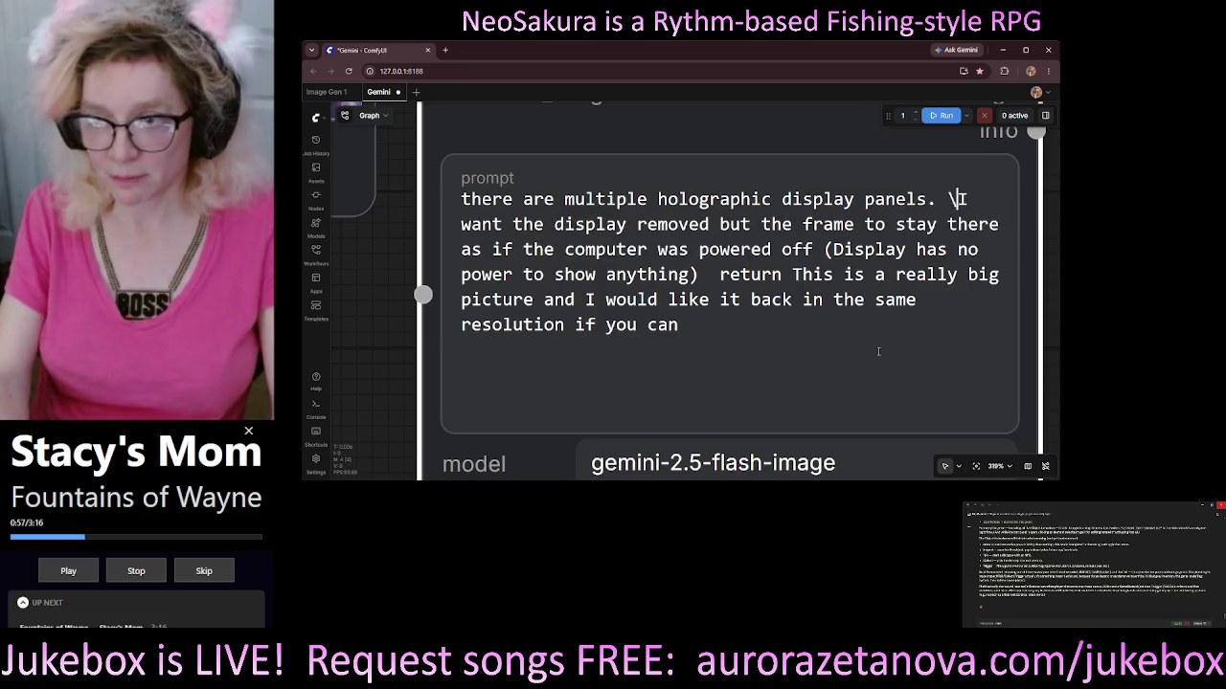
key("BackSpace")
key("BackSpace")
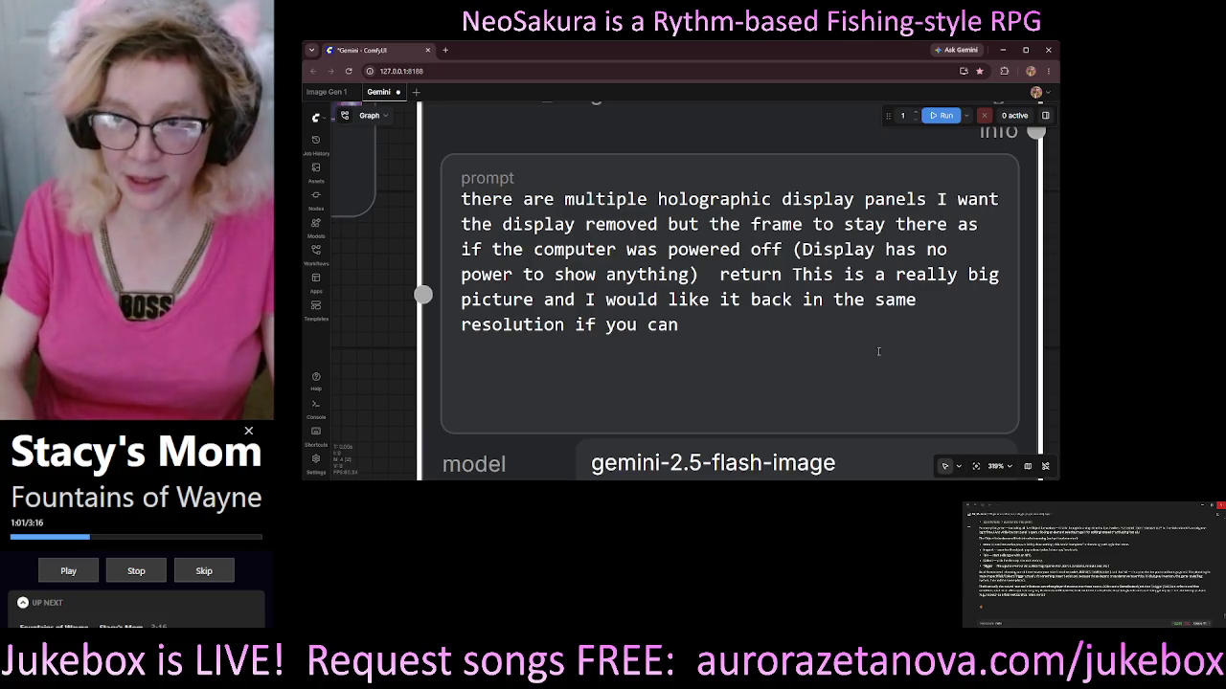
type("in this room")
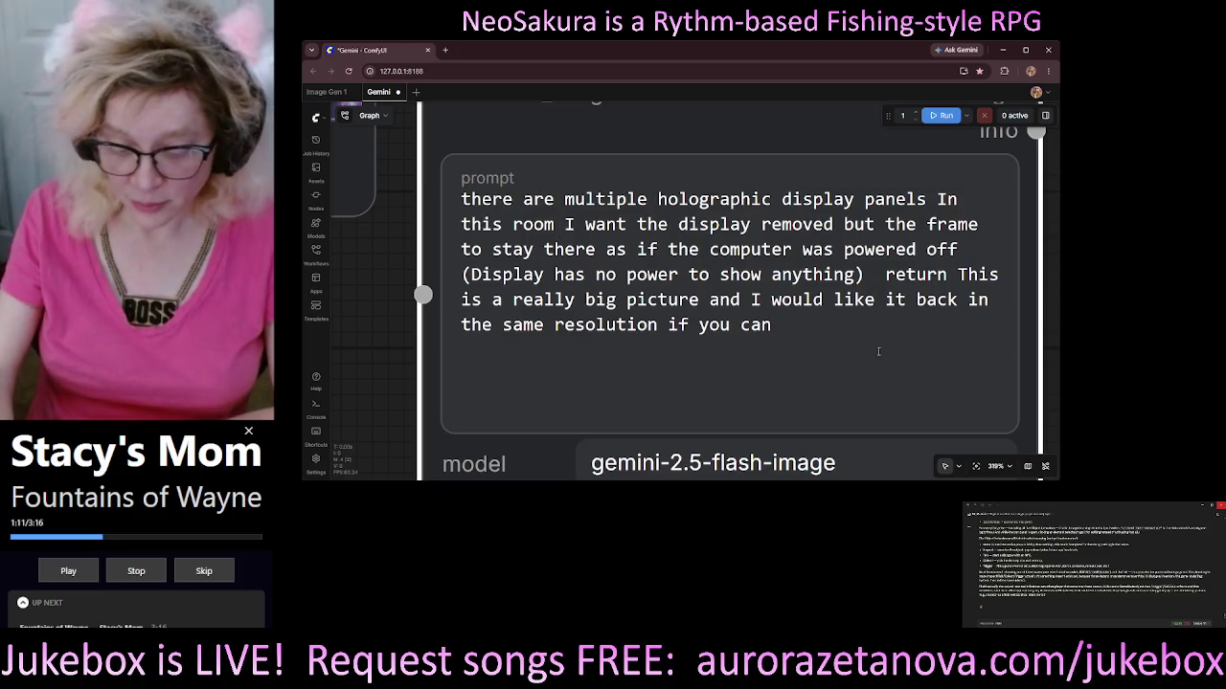
key("BackSpace")
type(".")
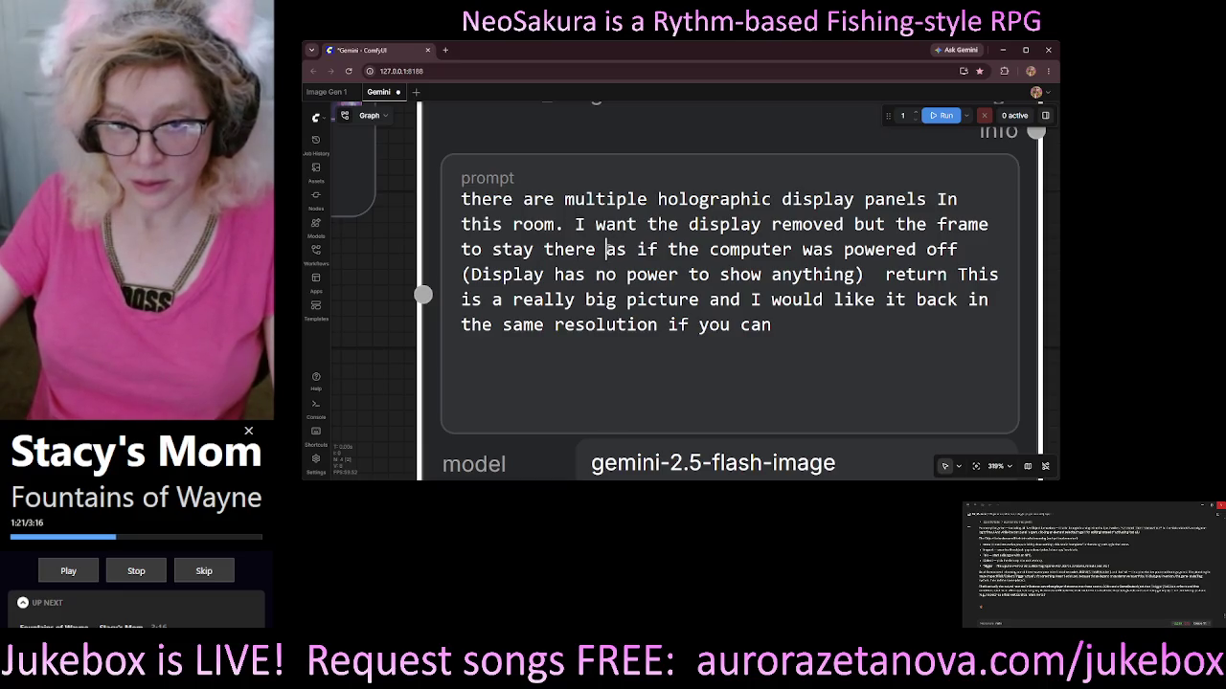
Parenthesize the clause, change to 'computer/source', add 'and', and delete the trailing resolution request.
type("(")
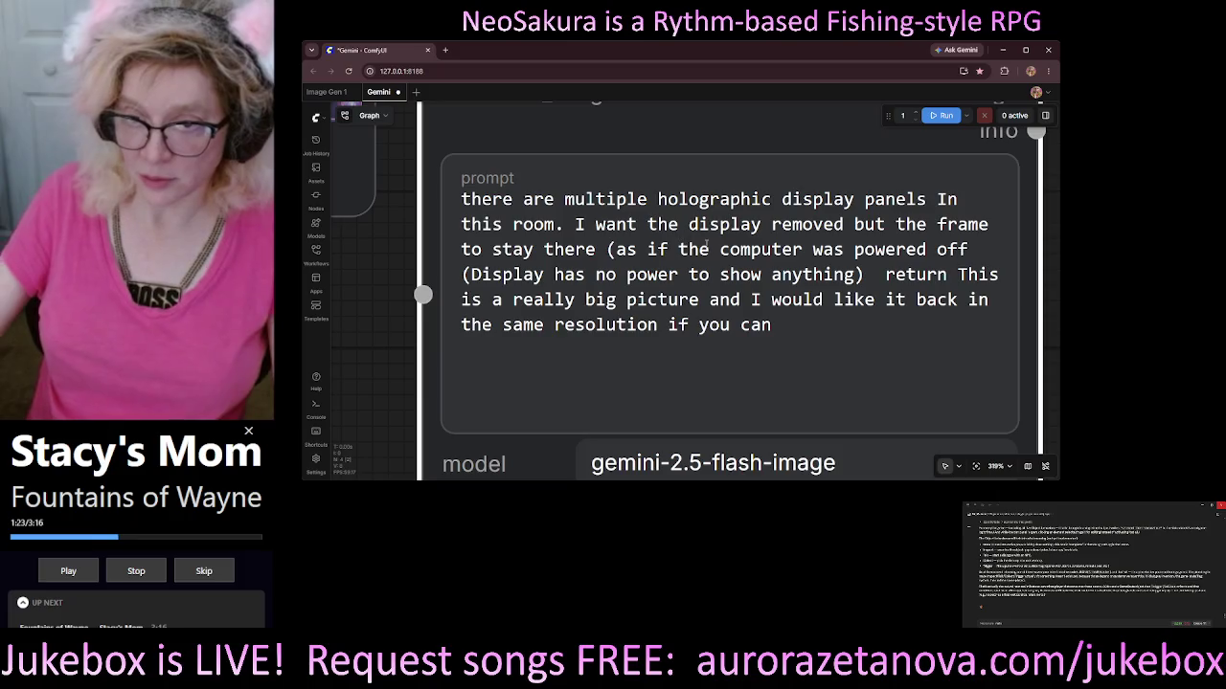
double_click(763, 249)
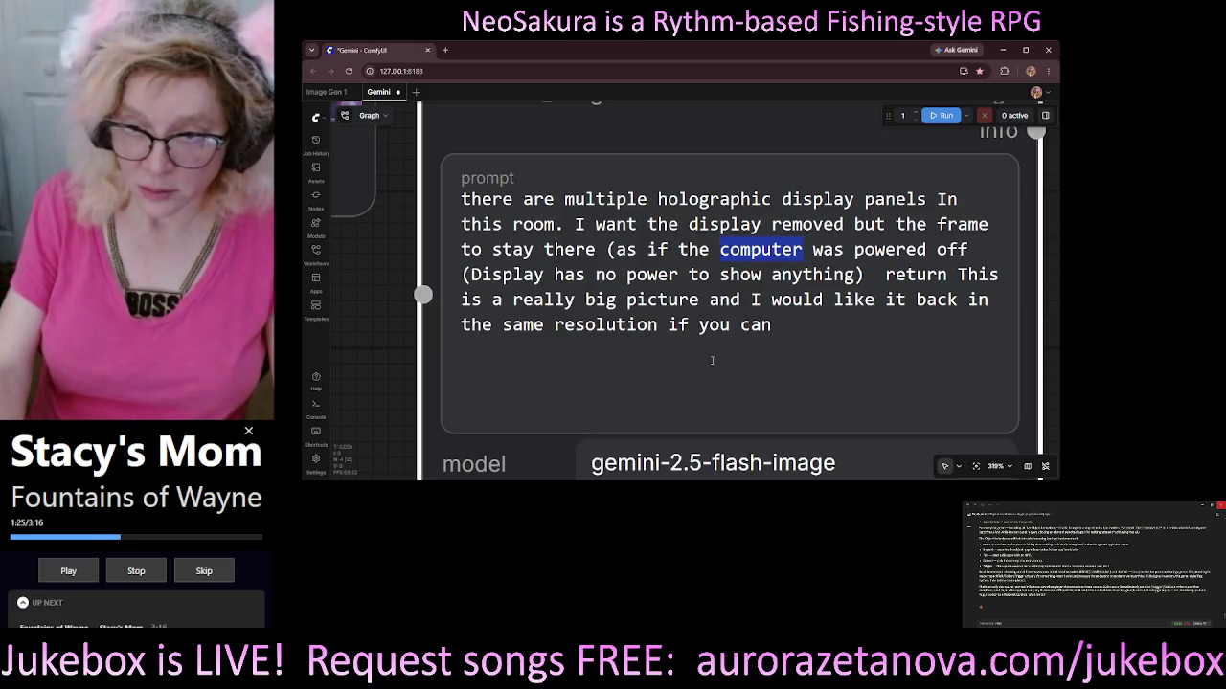
key("Right")
type("/sourc")
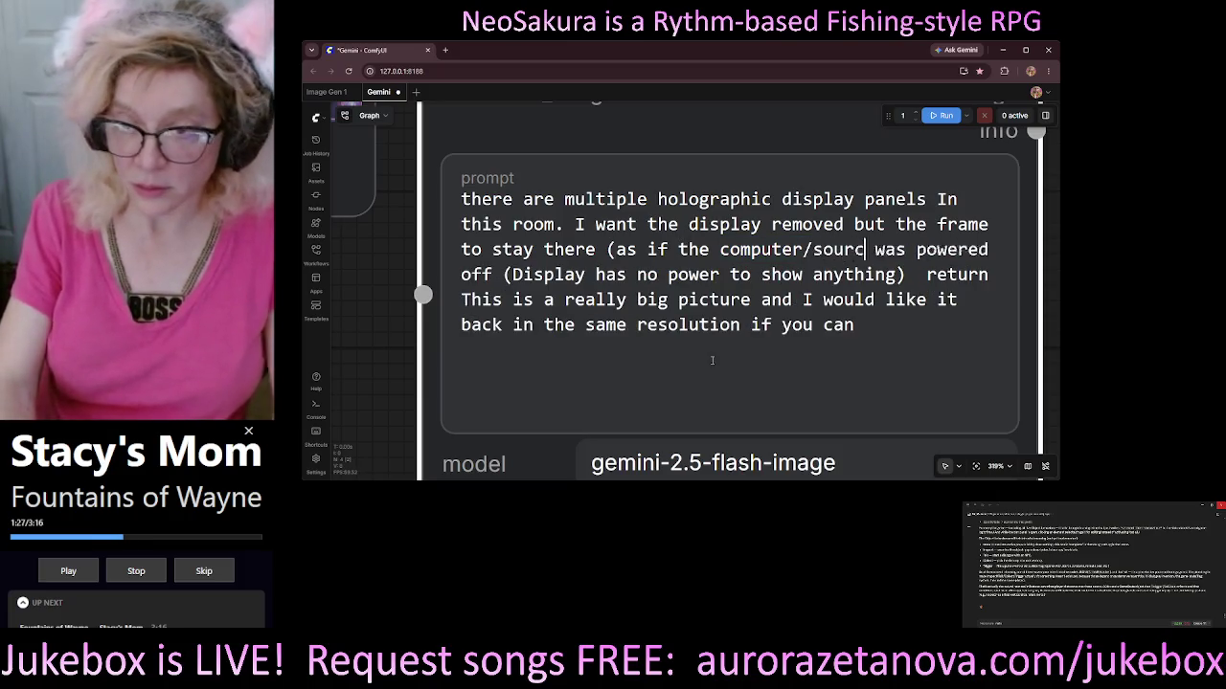
type("e")
key("ctrl+s")
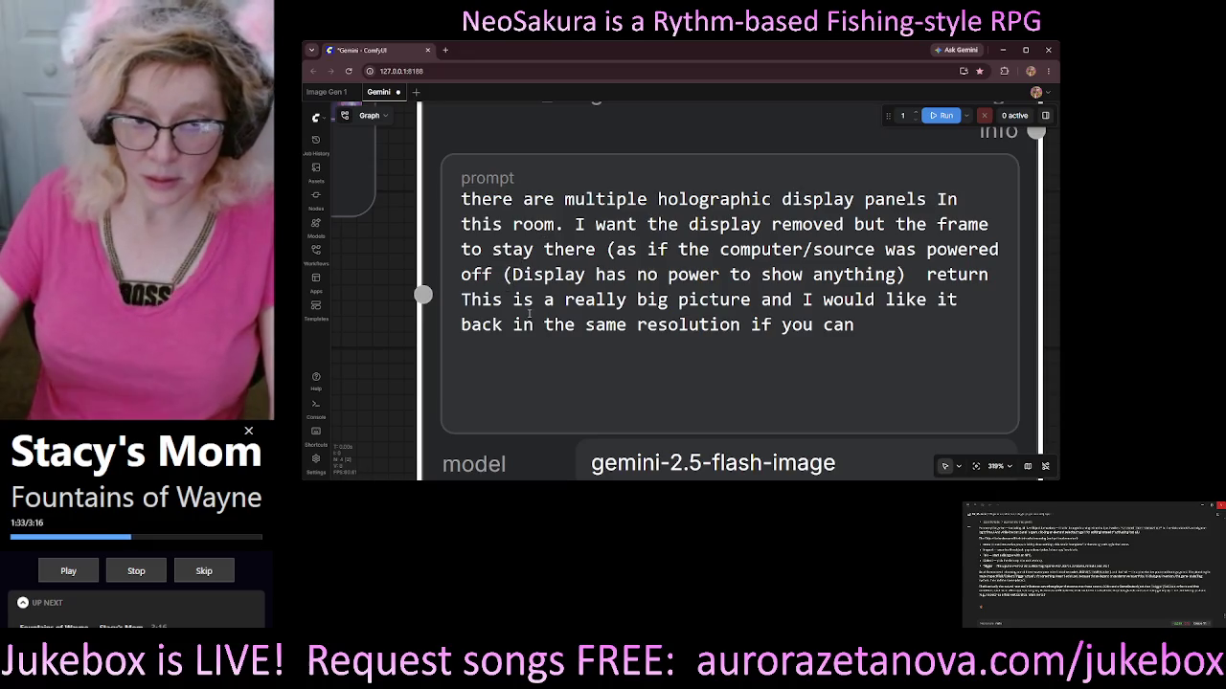
key("BackSpace")
key("BackSpace")
type("and")
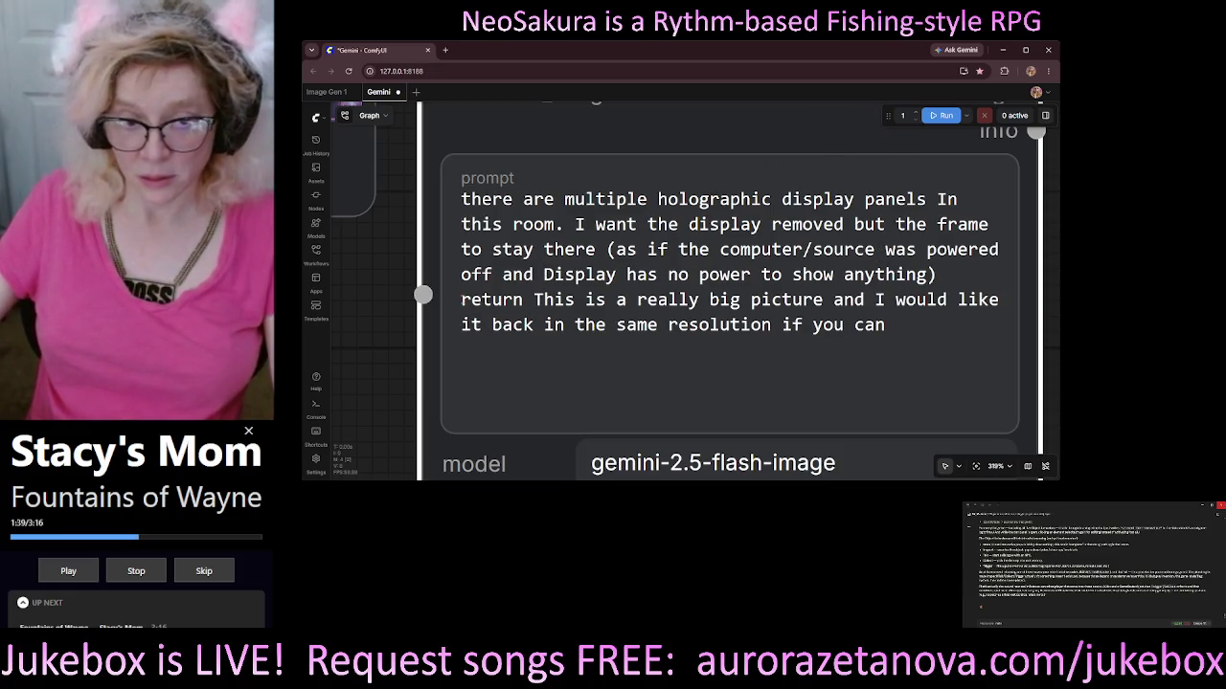
left_click_drag(460, 300, 923, 359)
key("BackSpace")
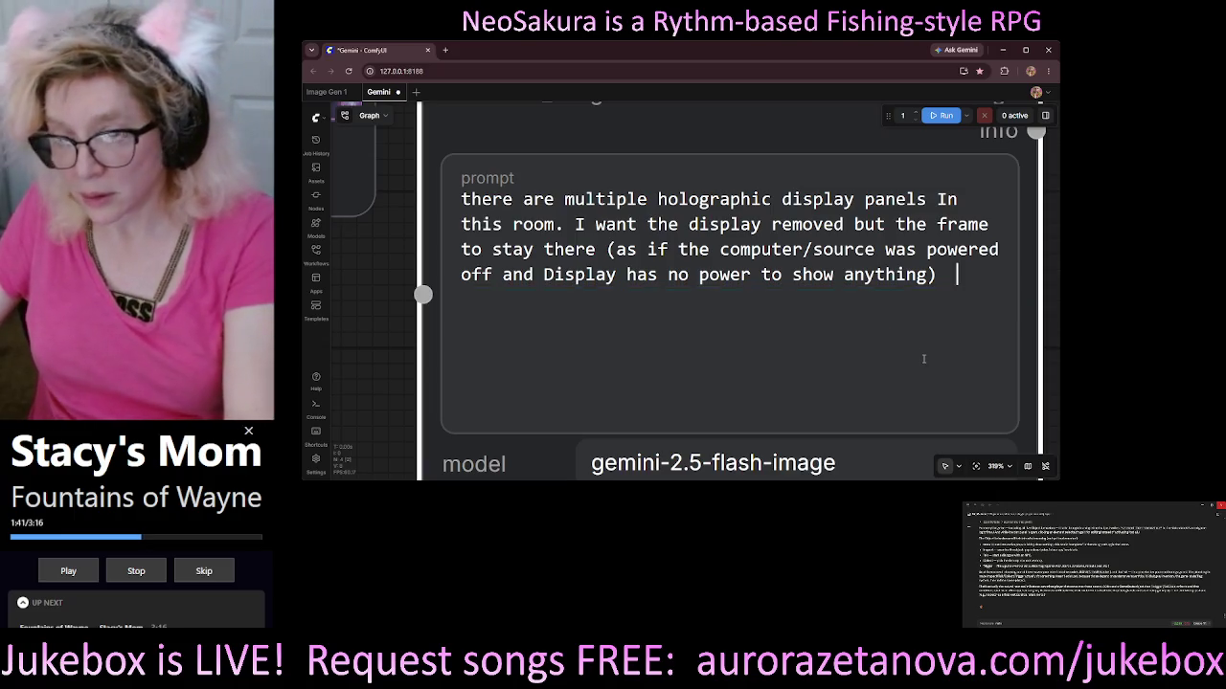
scroll(359, 232, "down", 3)
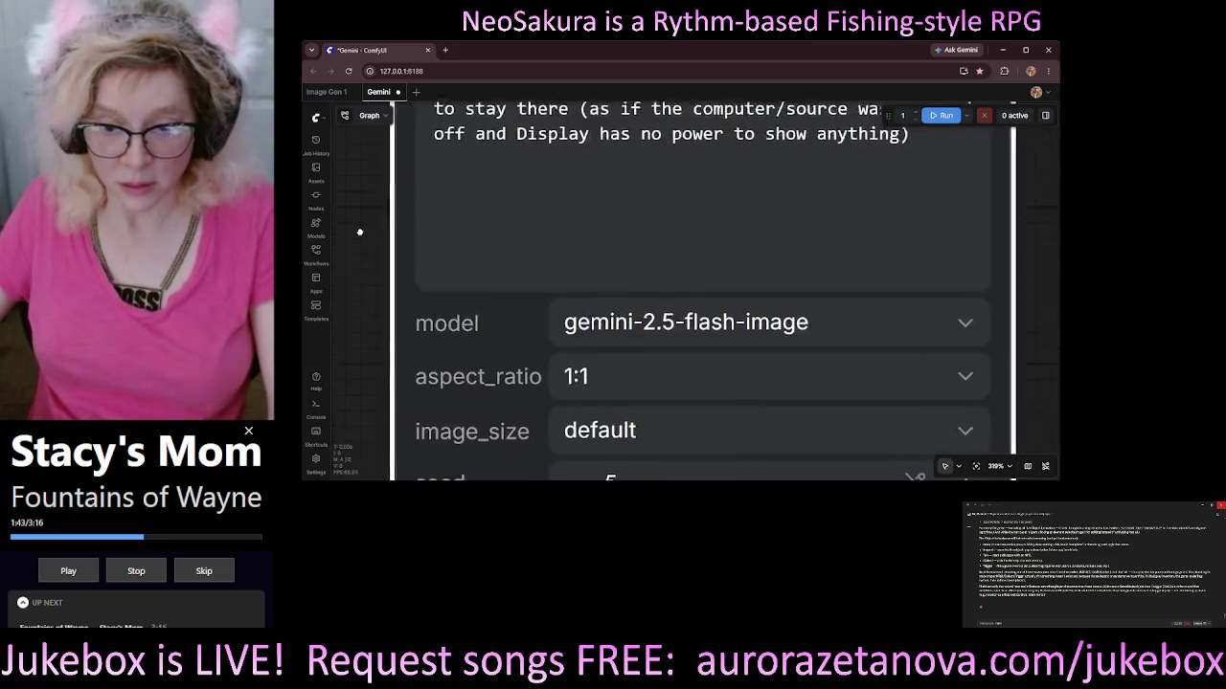
In the Gemini node, pick model gemini-3-pro-image, aspect_ratio 16:9 and image_size 4K.
scroll(359, 232, "down", 2)
left_click(649, 250)
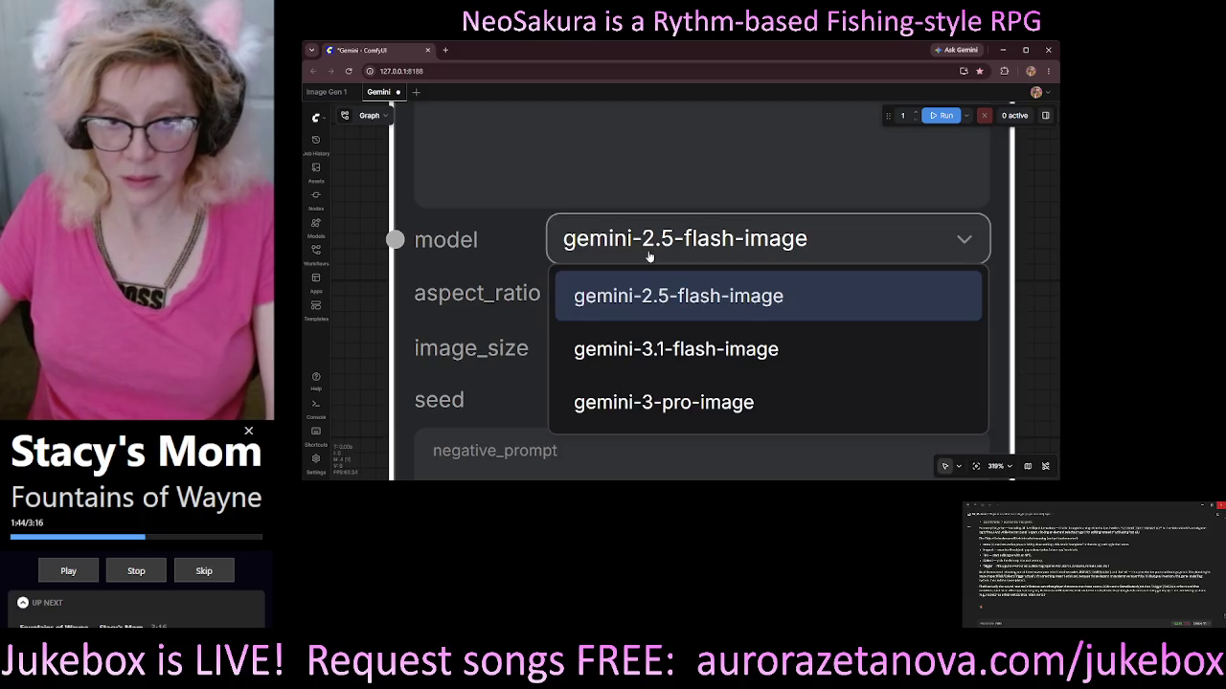
left_click(656, 403)
left_click(666, 304)
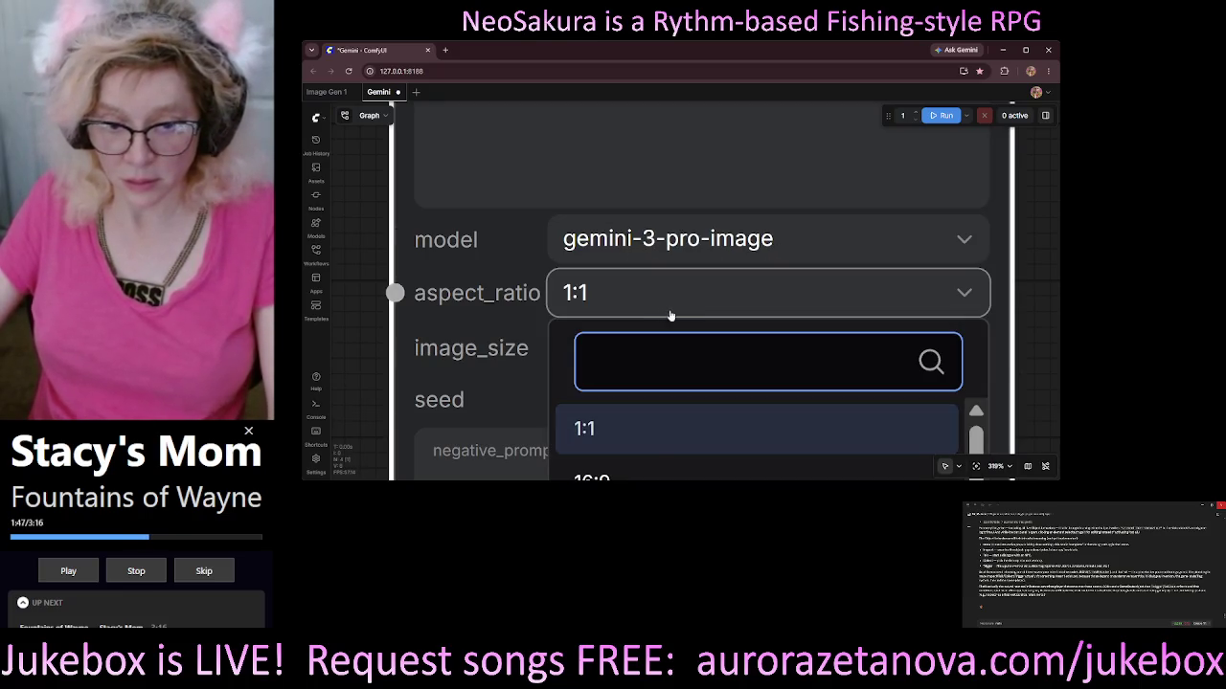
left_click(589, 468)
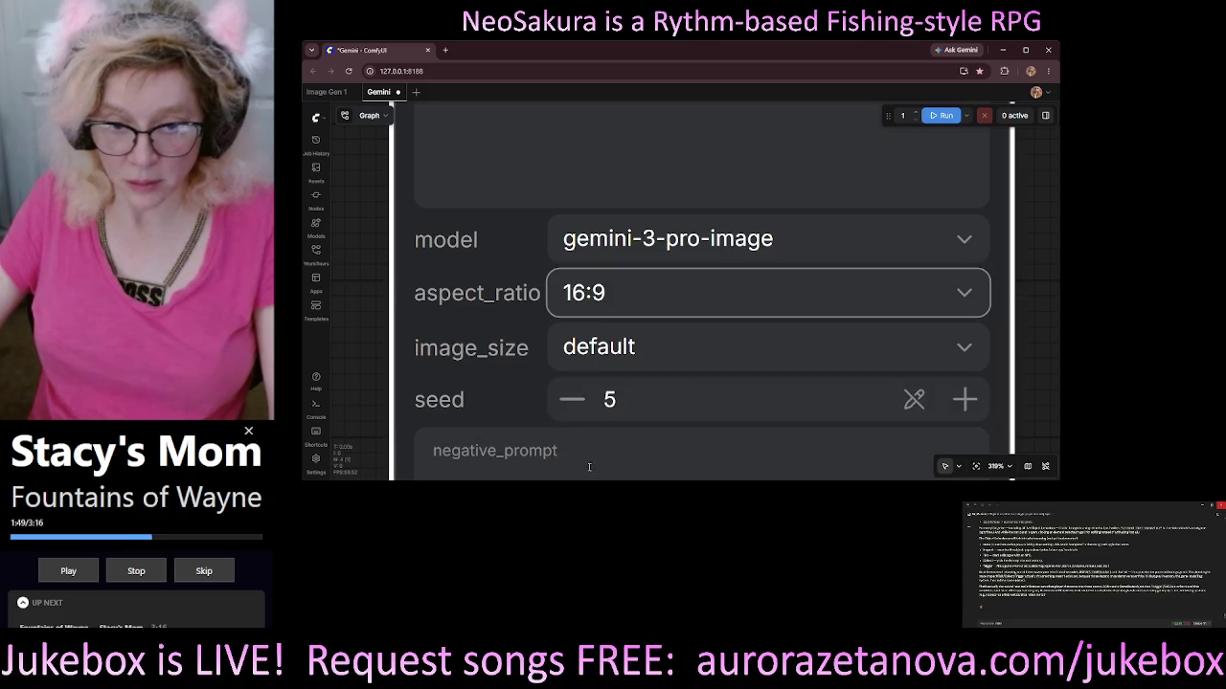
scroll(569, 195, "down", 4)
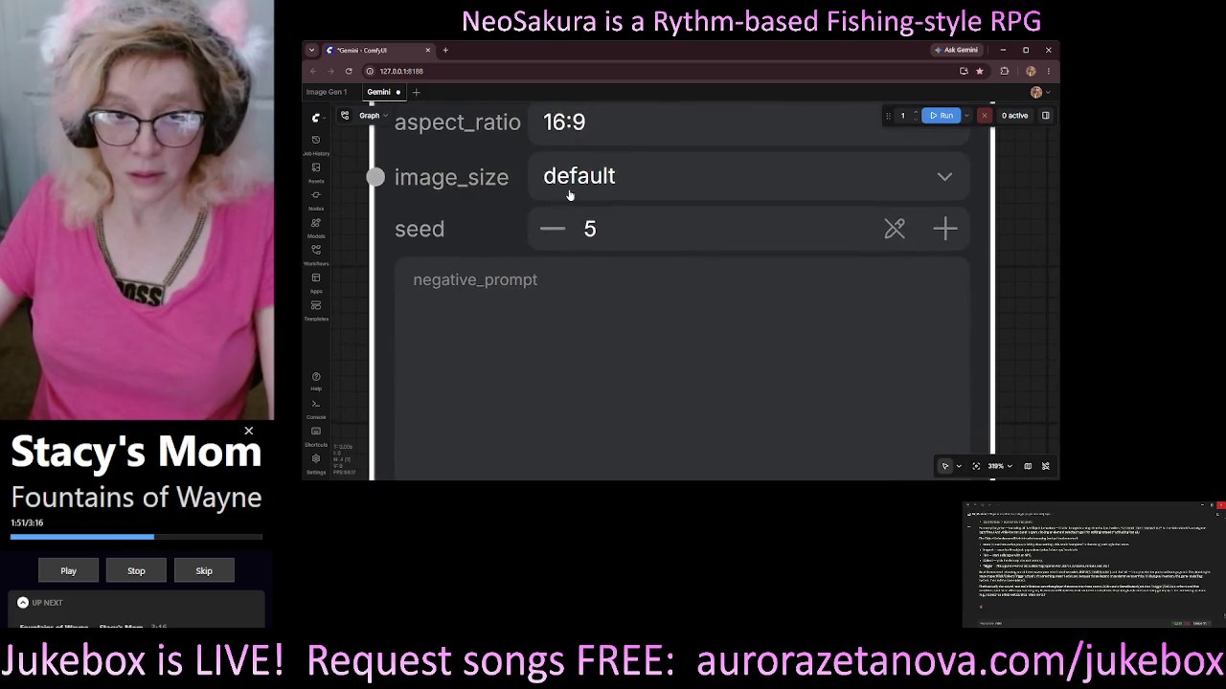
left_click(568, 194)
left_click(565, 390)
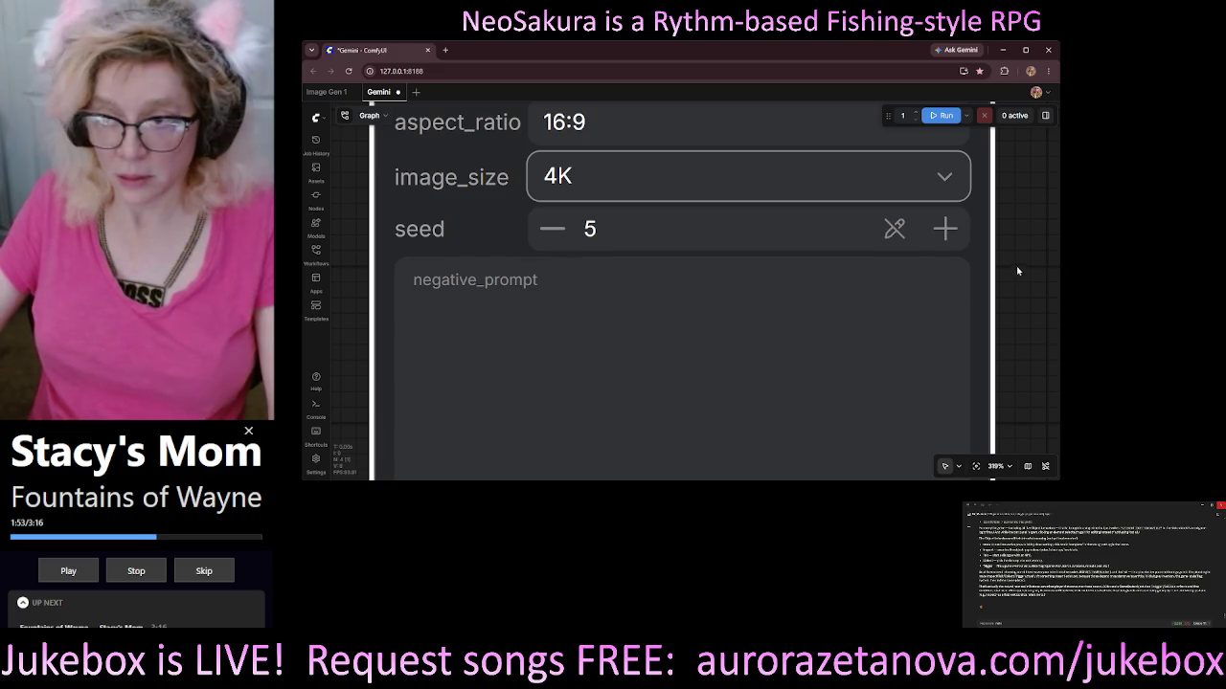
scroll(1018, 271, "right", 3)
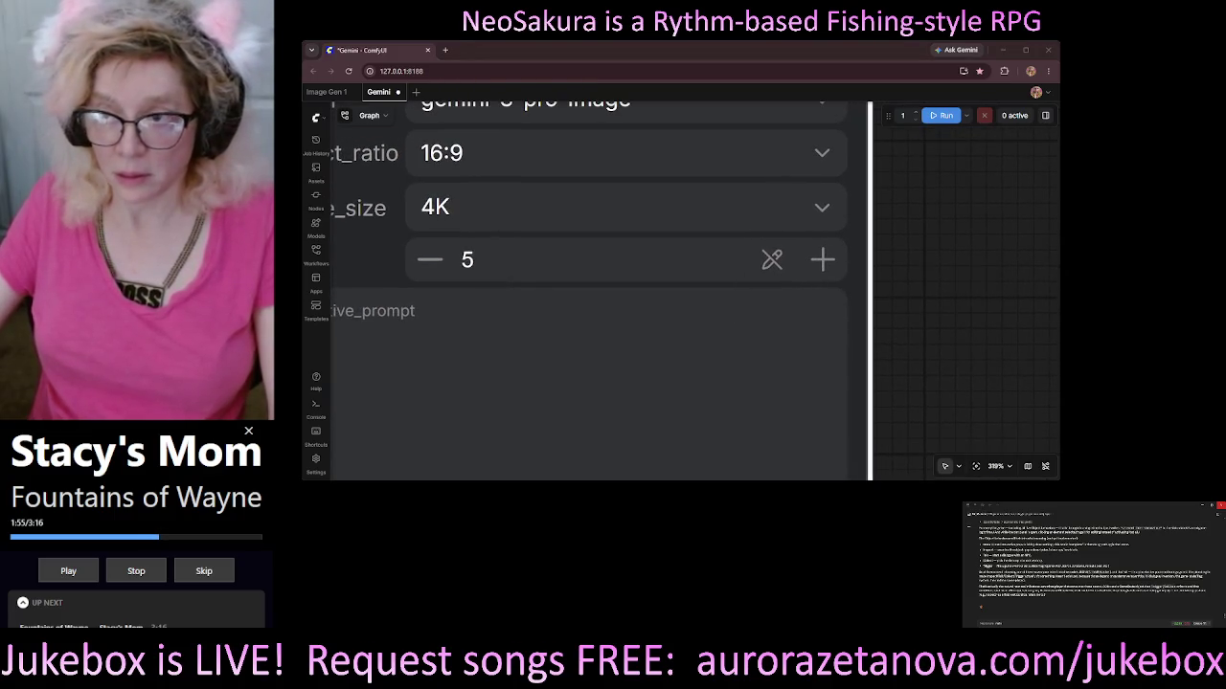
scroll(600, 463, "down", 6)
scroll(700, 309, "up", 5)
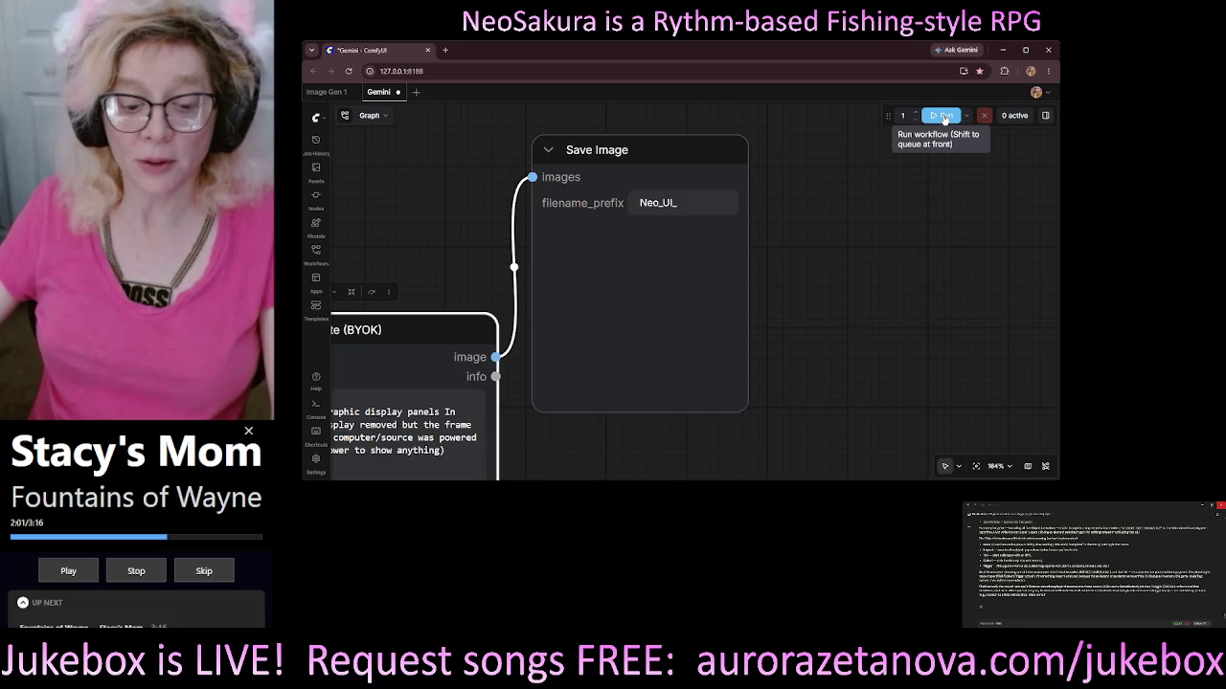
Run the workflow to generate the edited image saved with prefix Neo_UI_.
left_click(944, 116)
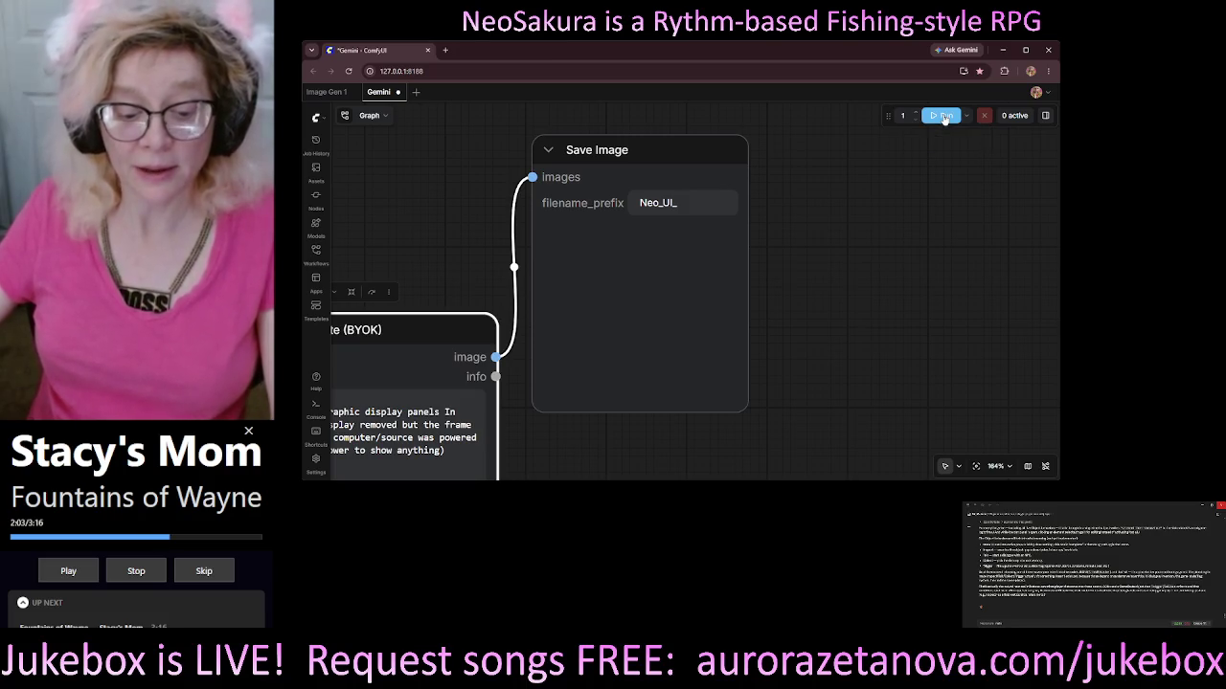
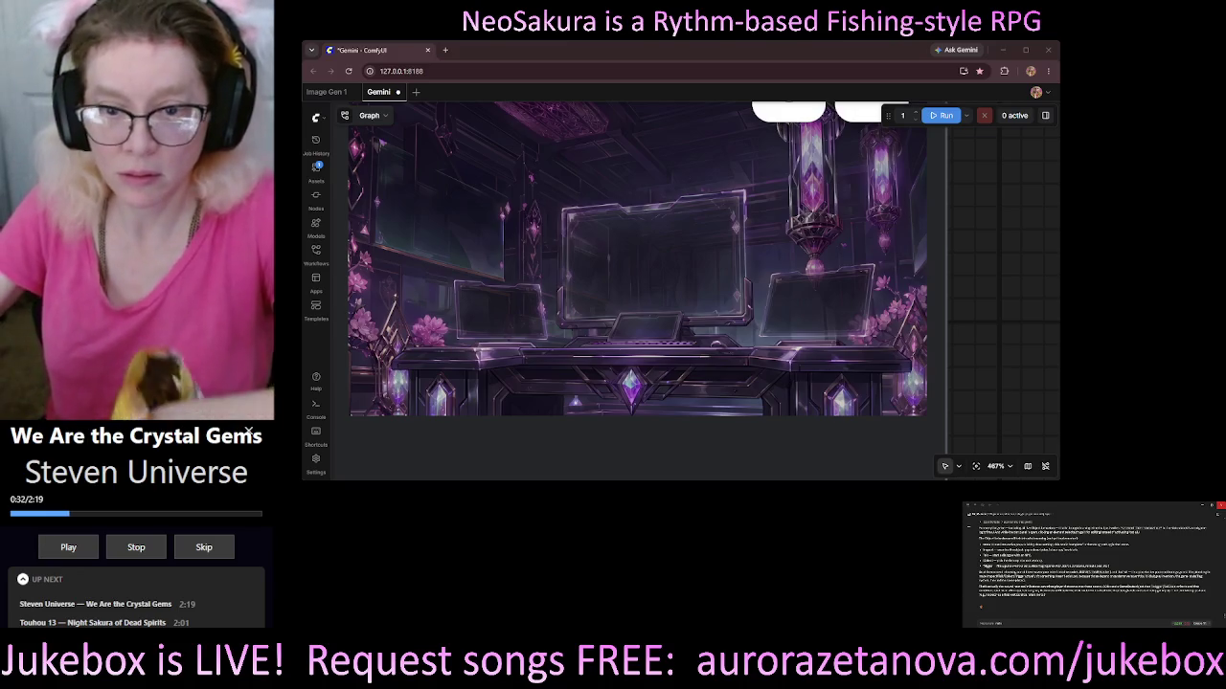
Download the generated 5504 × 3072 console-room image from the ComfyUI output node.
scroll(847, 231, "down", 5)
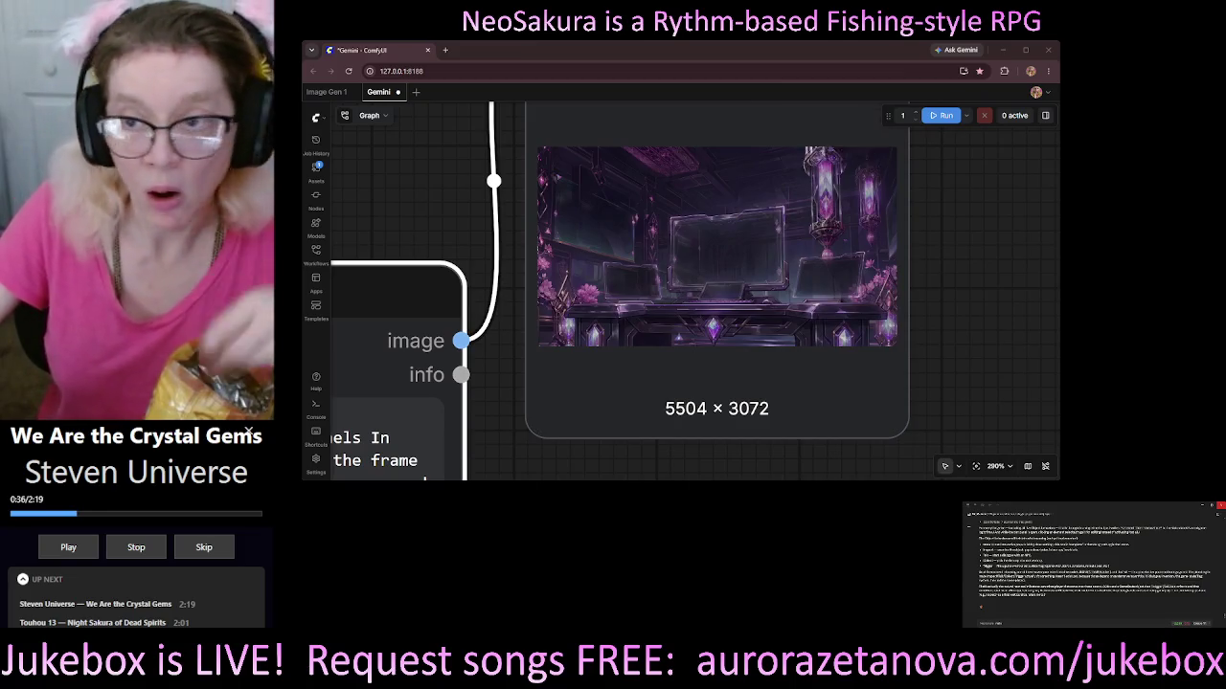
left_click(862, 141)
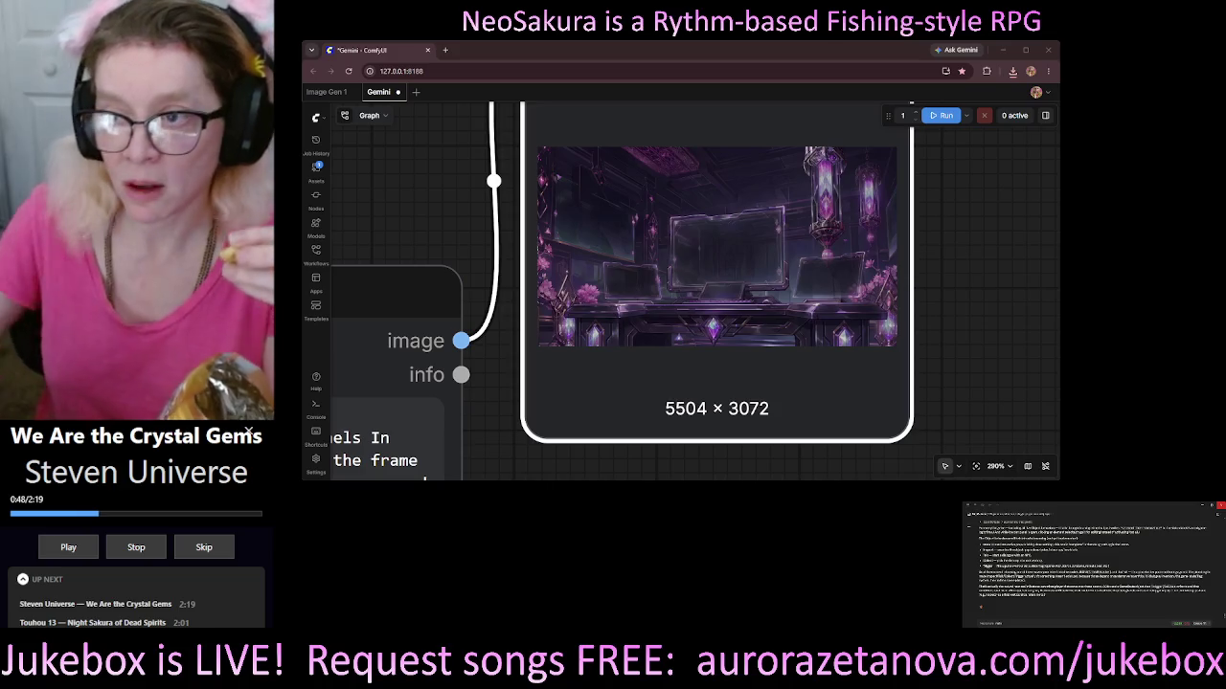
left_click(944, 156)
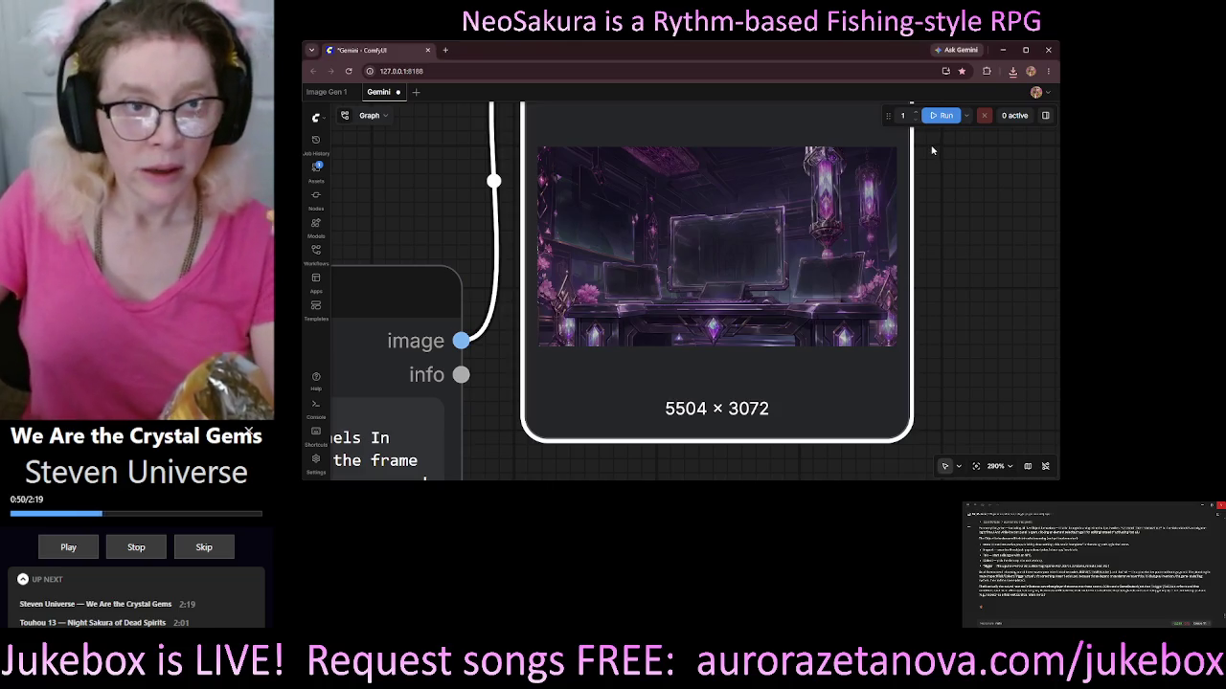
Close the ComfyUI browser window.
scroll(749, 262, "up", 1)
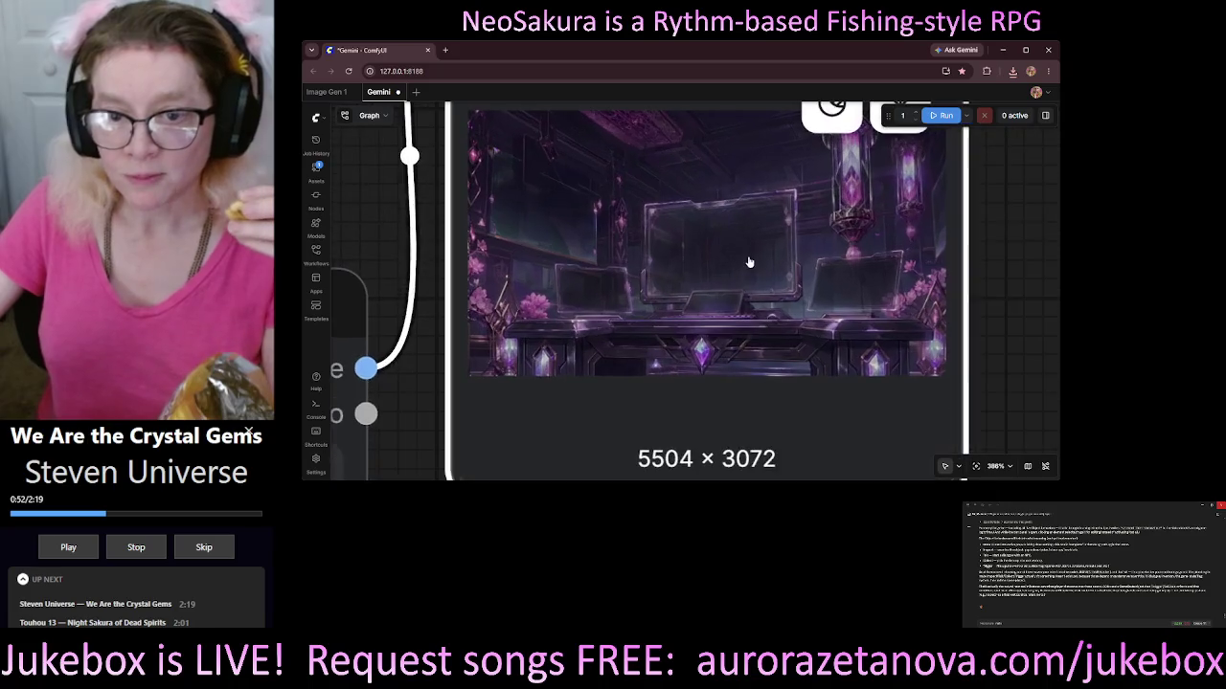
scroll(750, 262, "up", 2)
scroll(657, 257, "down", 2)
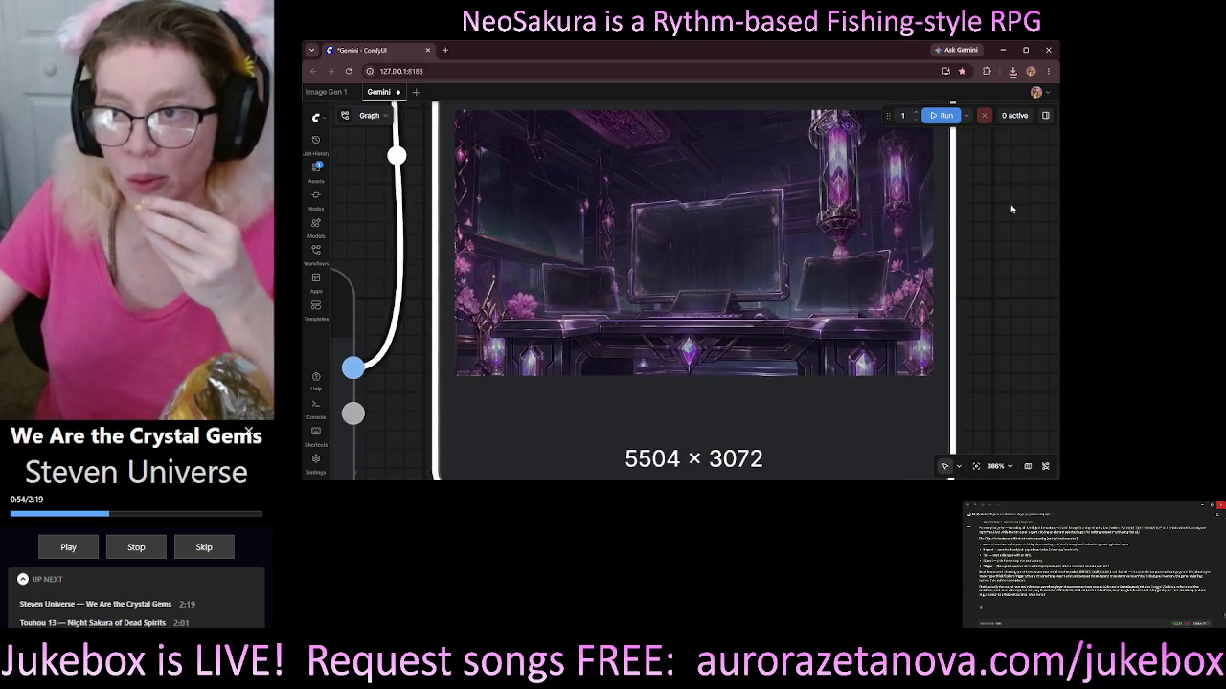
left_click(1048, 50)
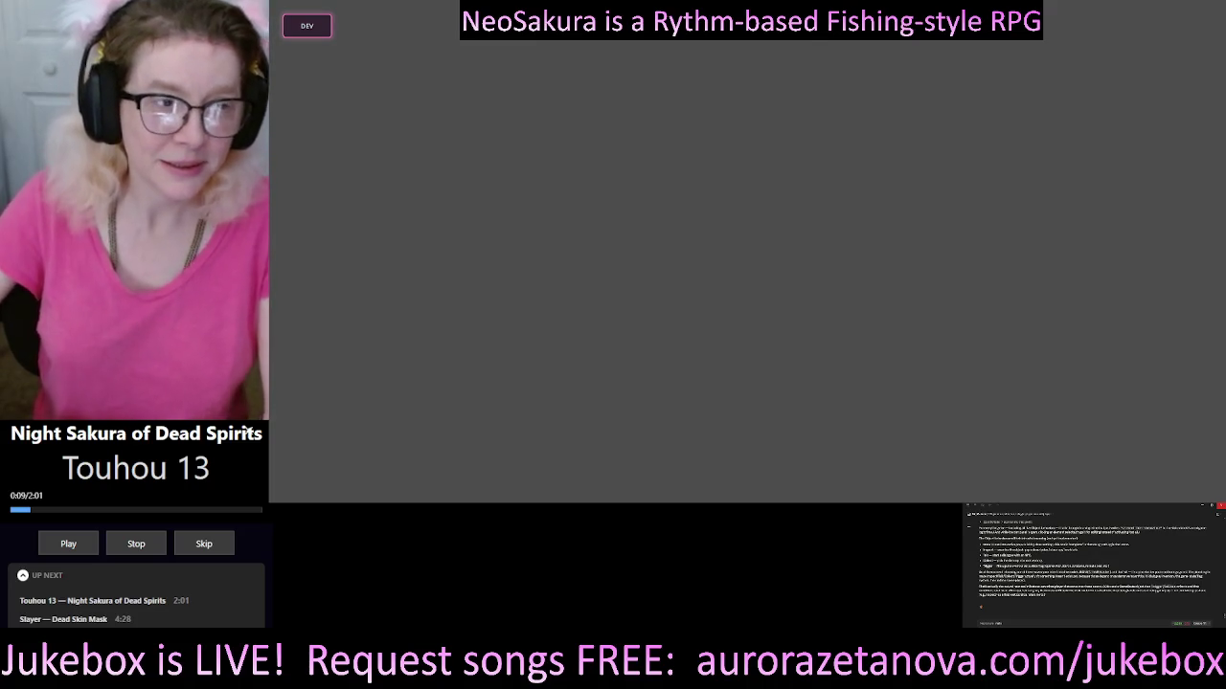
Load the saved Lockdown_v1 scene from the dev Scene Editor, showing its Neo_00057.png background.
left_click(307, 26)
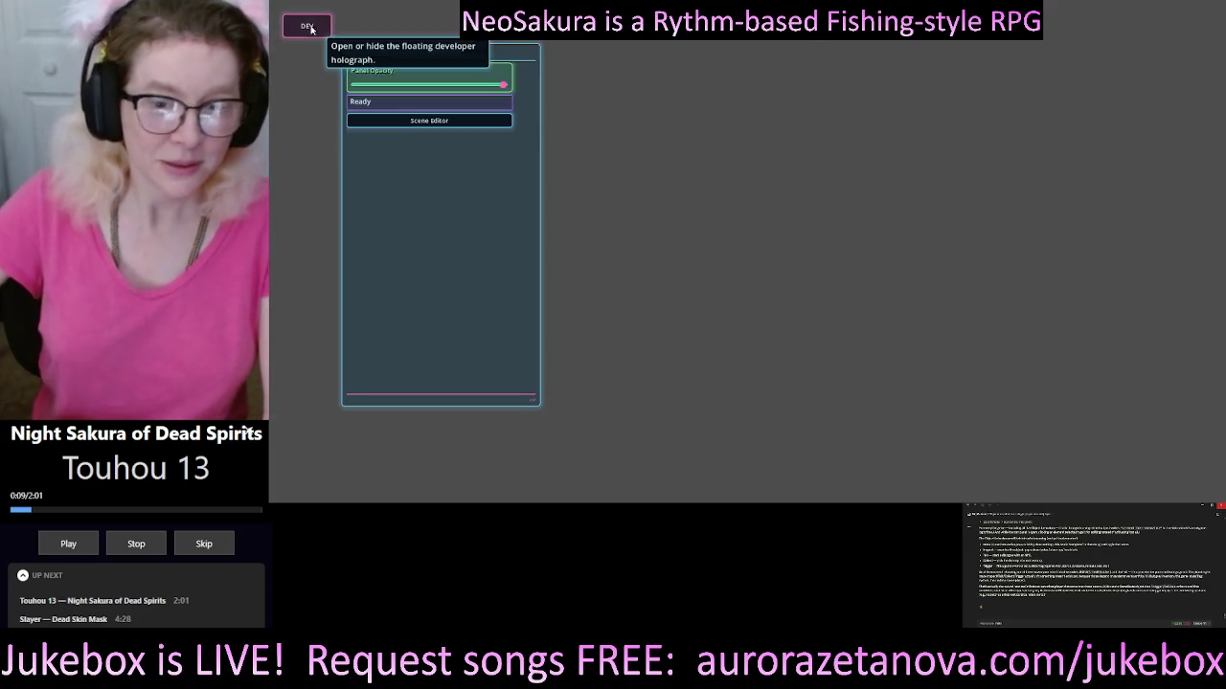
left_click(457, 119)
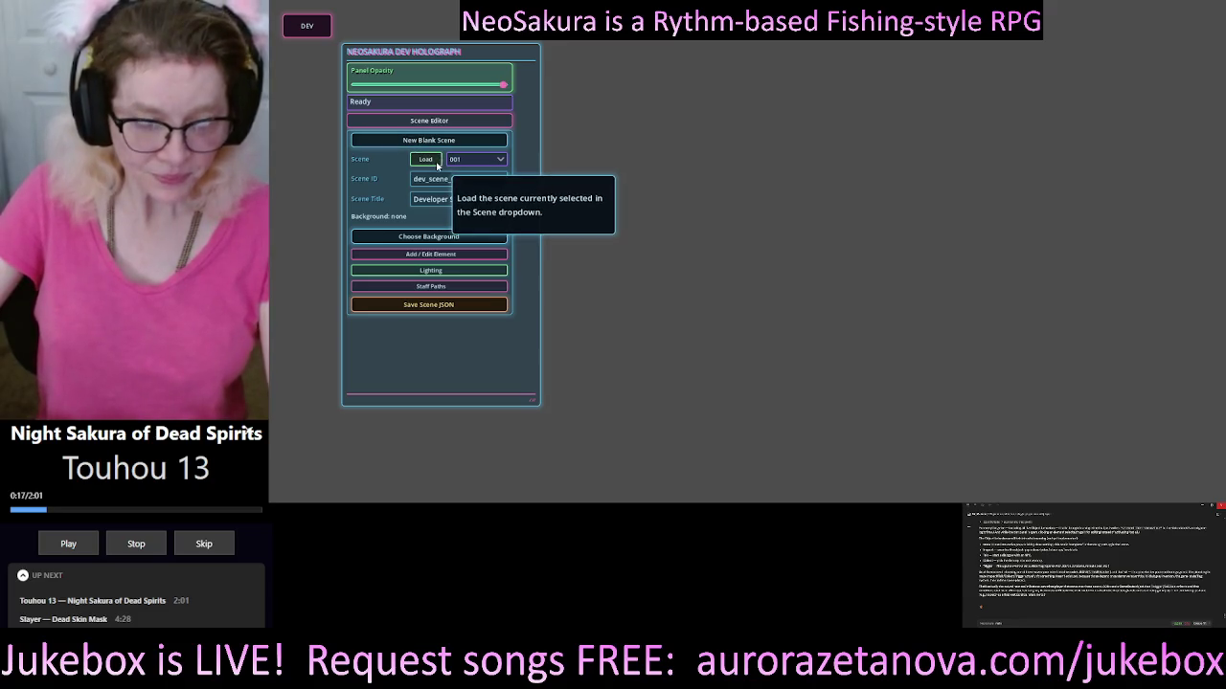
left_click(476, 159)
left_click(465, 198)
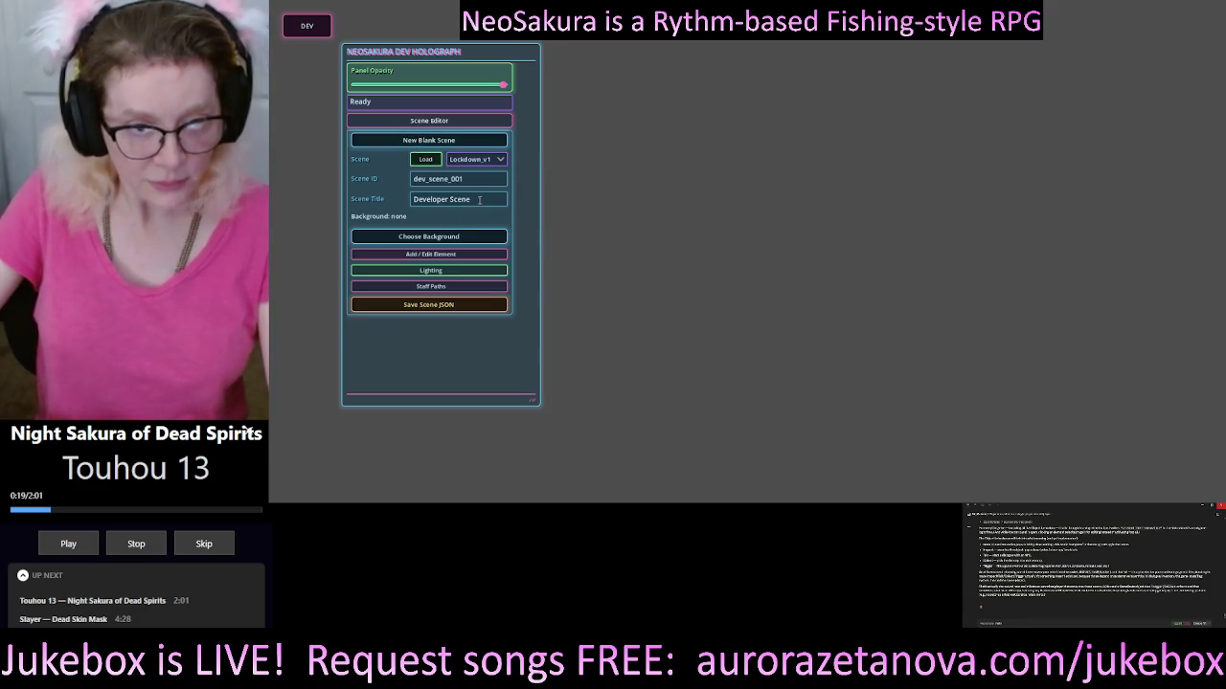
left_click(417, 161)
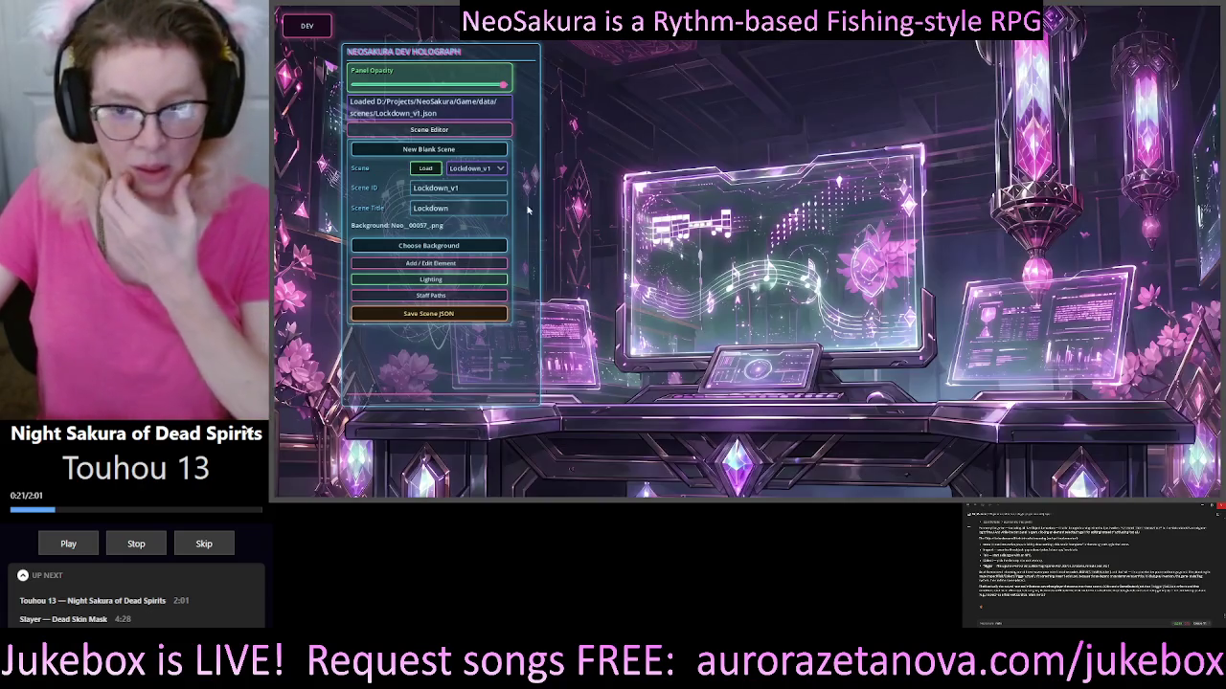
left_click(450, 245)
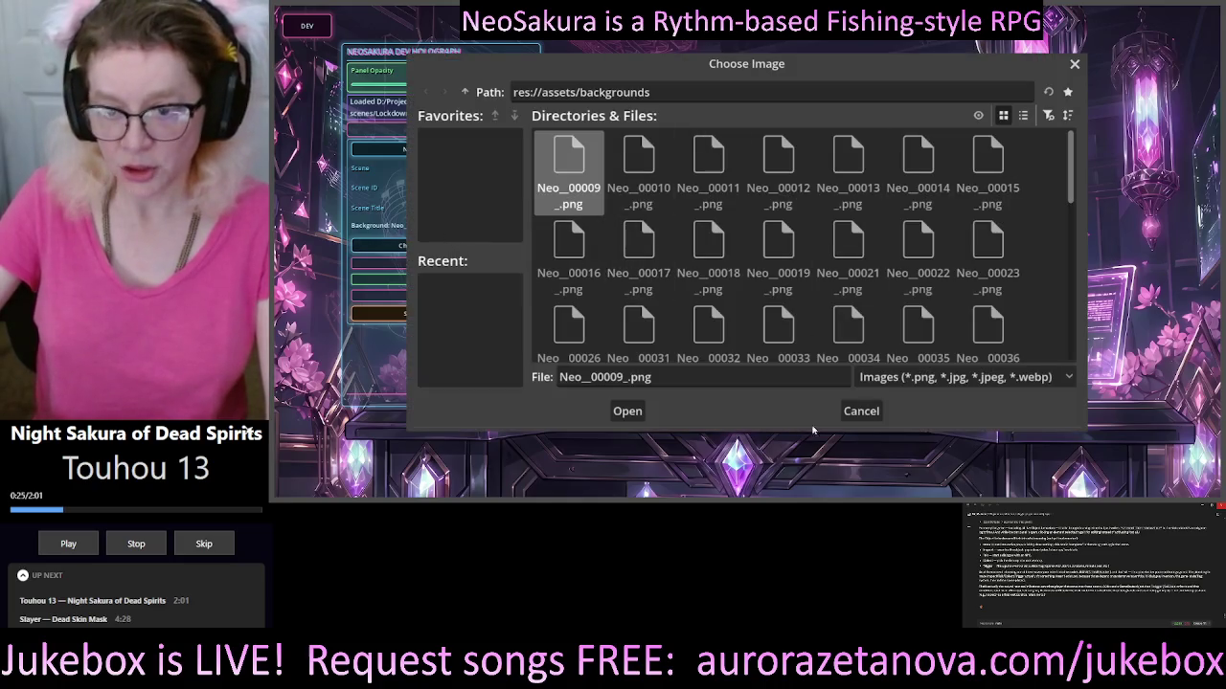
left_click(861, 412)
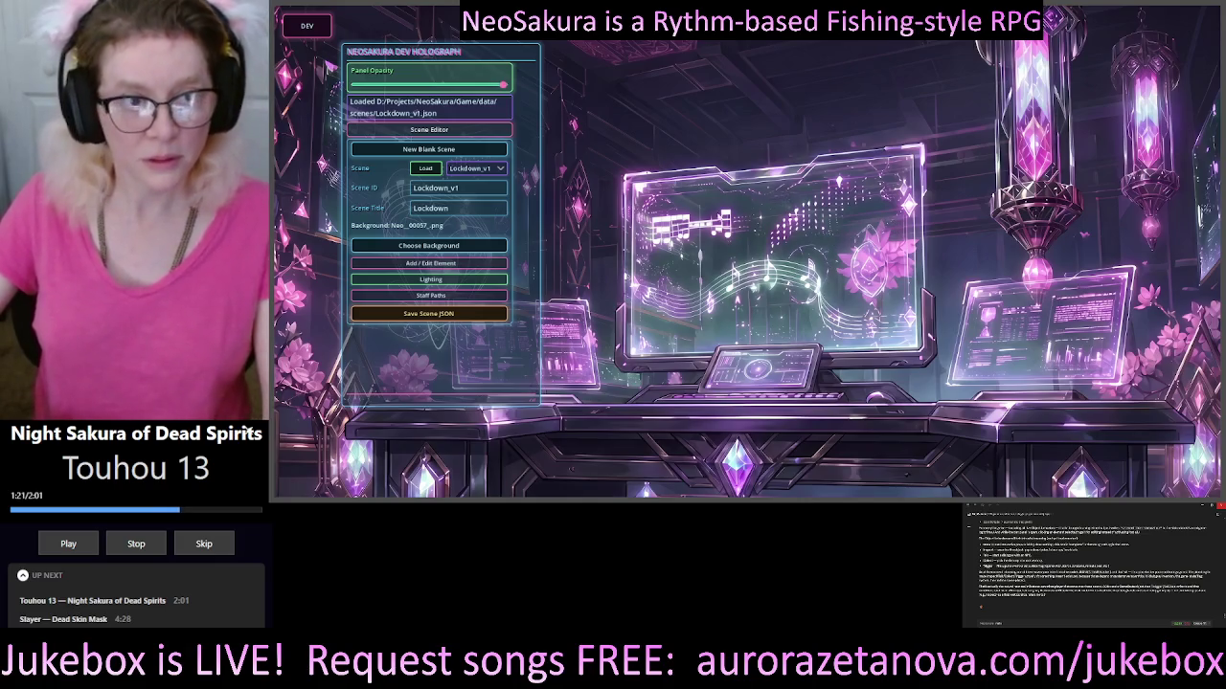
left_click(448, 247)
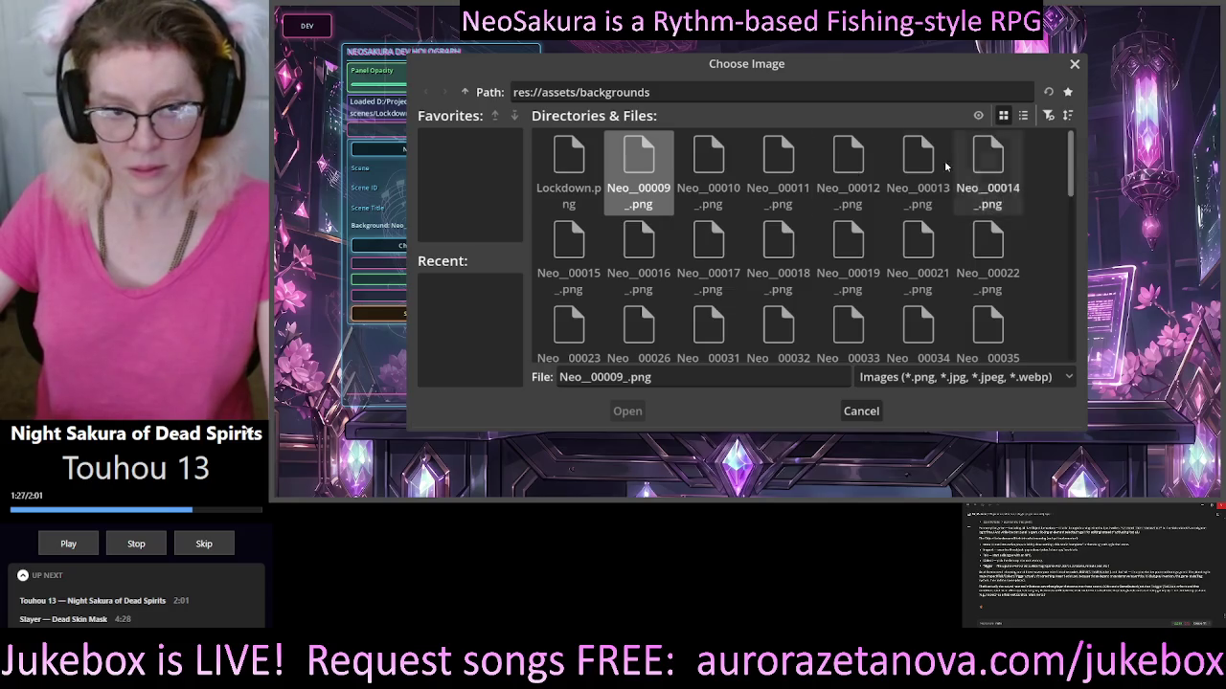
Apply Lockdown.png from res://assets/backgrounds as the Lockdown_v1 background and shift the holograph panel.
left_click(569, 161)
double_click(568, 160)
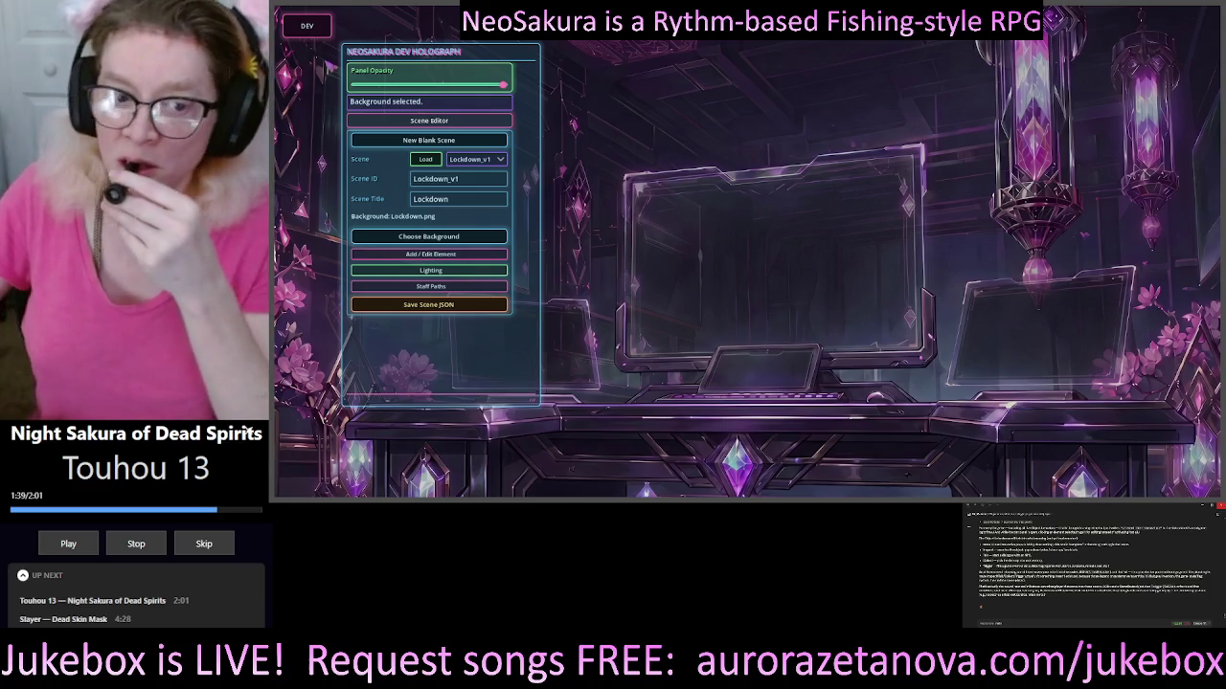
mouse_move(467, 60)
left_mouse_down()
mouse_move(832, 103)
mouse_move(754, 81)
mouse_move(435, 73)
left_mouse_up()
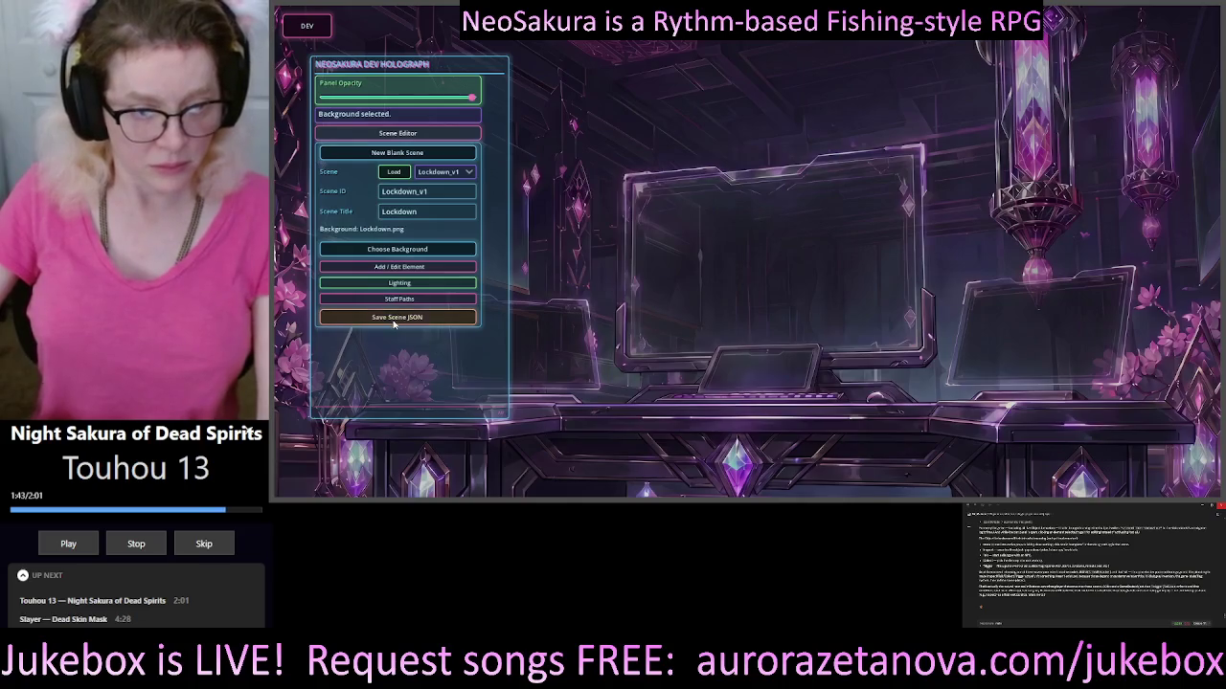
Save Lockdown_v1 to Lockdown_v1.json and move the holograph panel toward the scene centre.
left_click(393, 318)
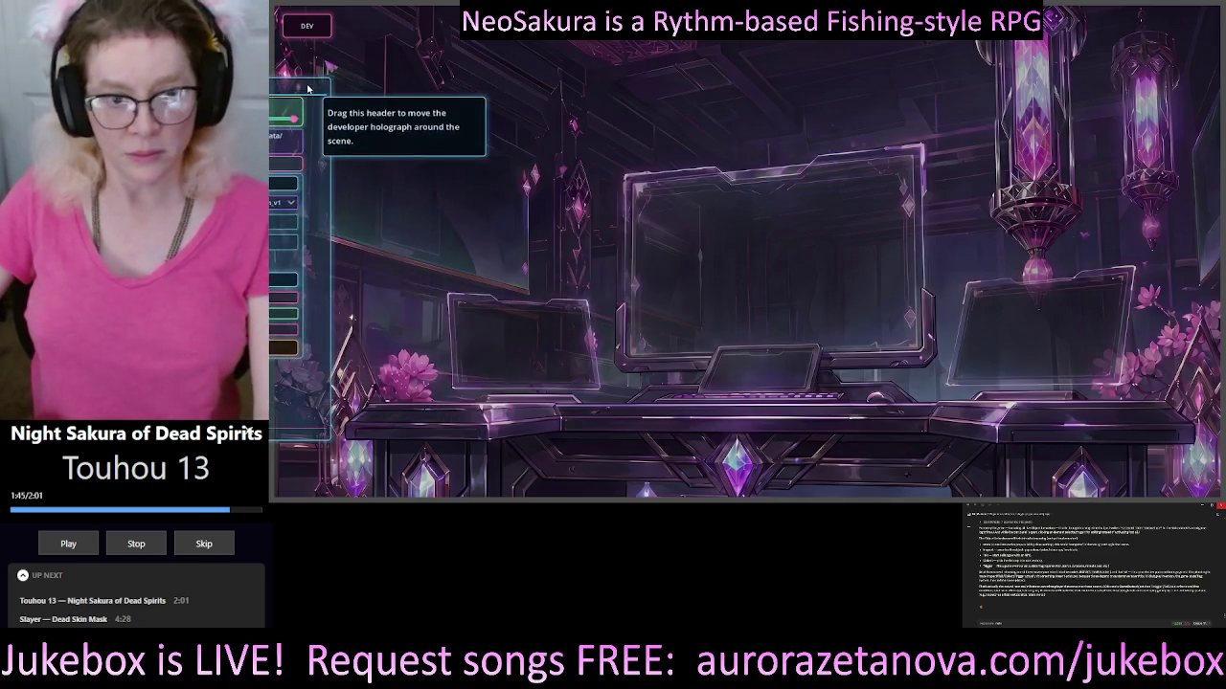
mouse_move(498, 63)
left_mouse_down()
mouse_move(924, 130)
mouse_move(522, 104)
left_mouse_up()
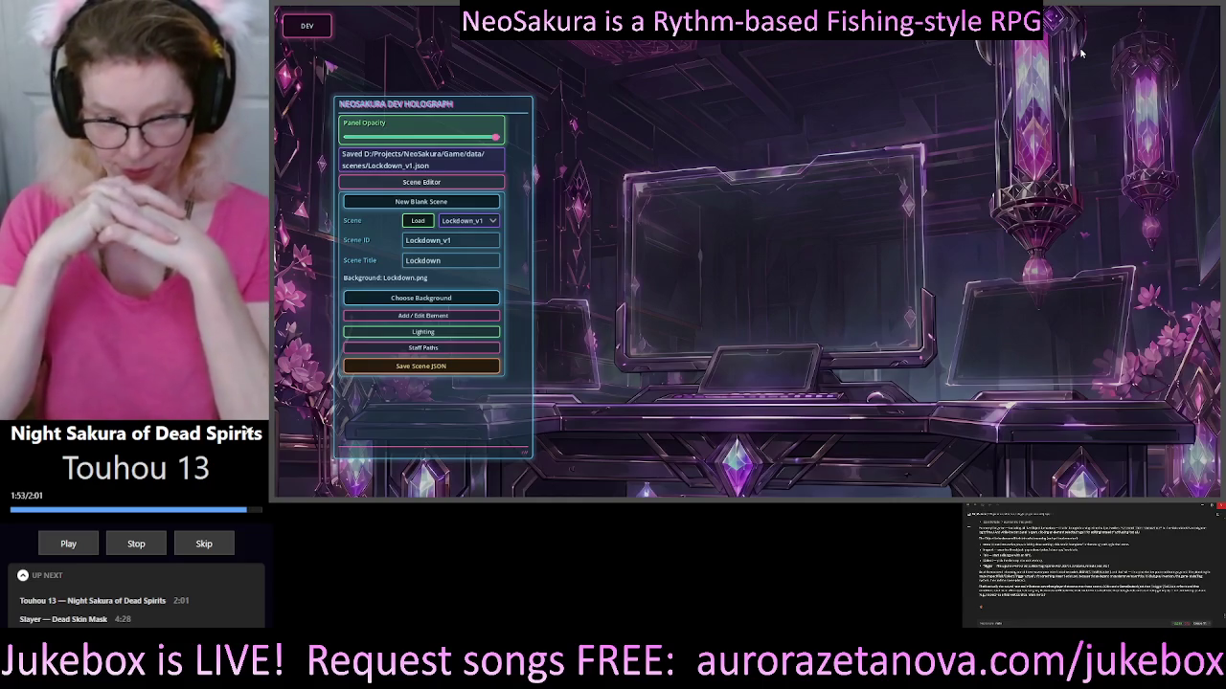
left_click(414, 317)
Enlarge the dev holograph panel.
scroll(471, 281, "down", 2)
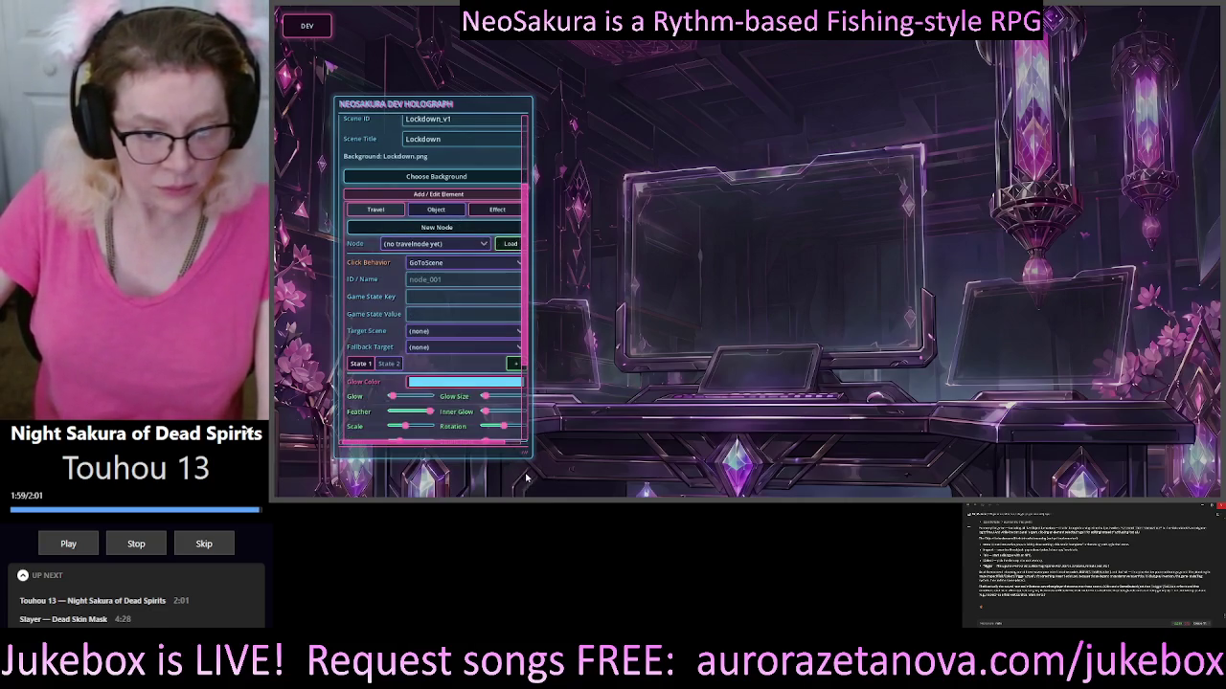
left_click_drag(526, 460, 543, 465)
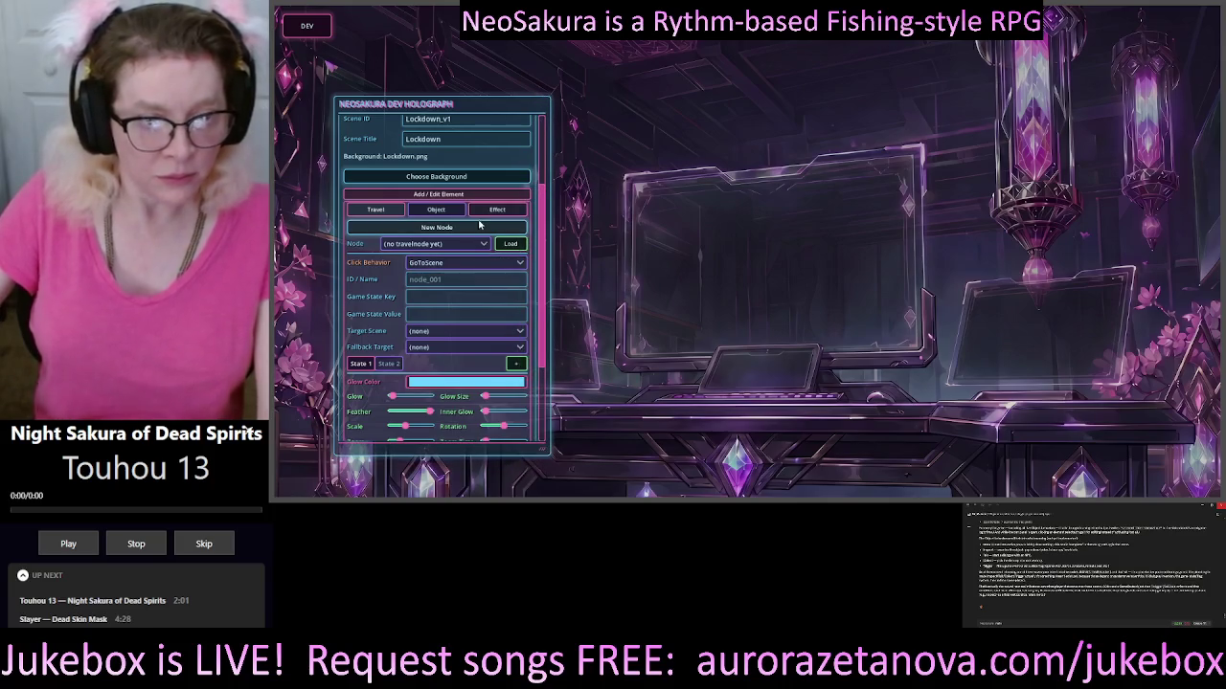
scroll(461, 240, "down", 1)
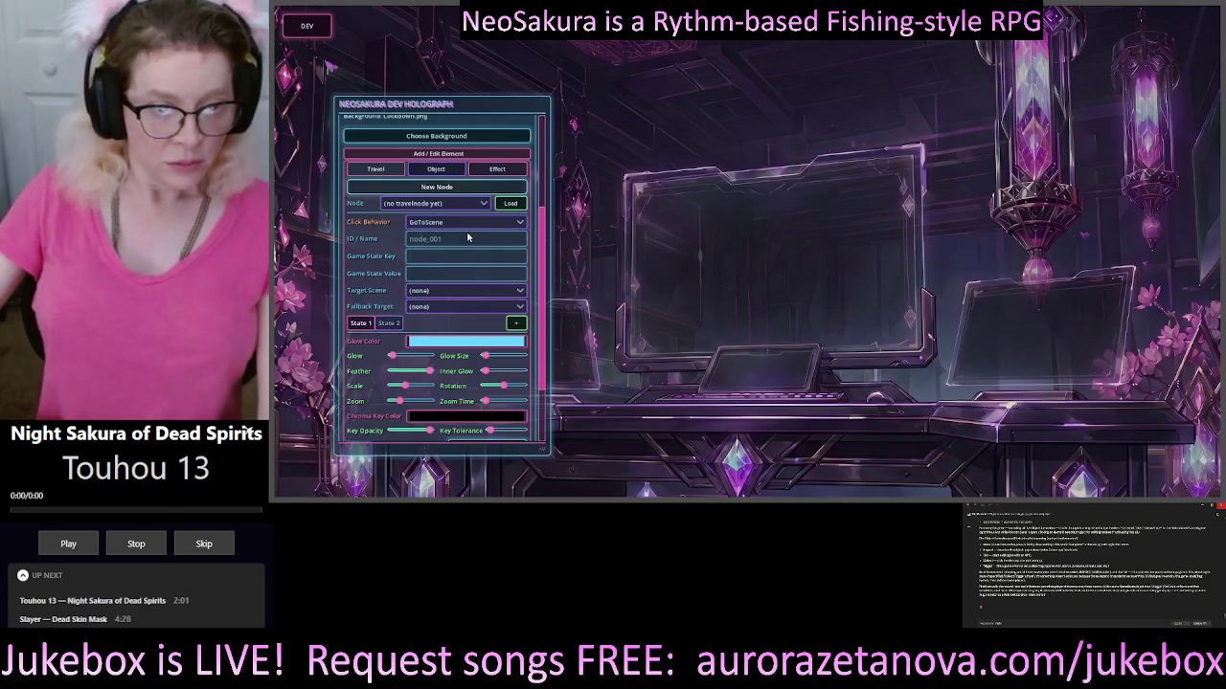
Compare the Object, Travel and Effect element settings, scrolling through the Effect options.
left_click(435, 169)
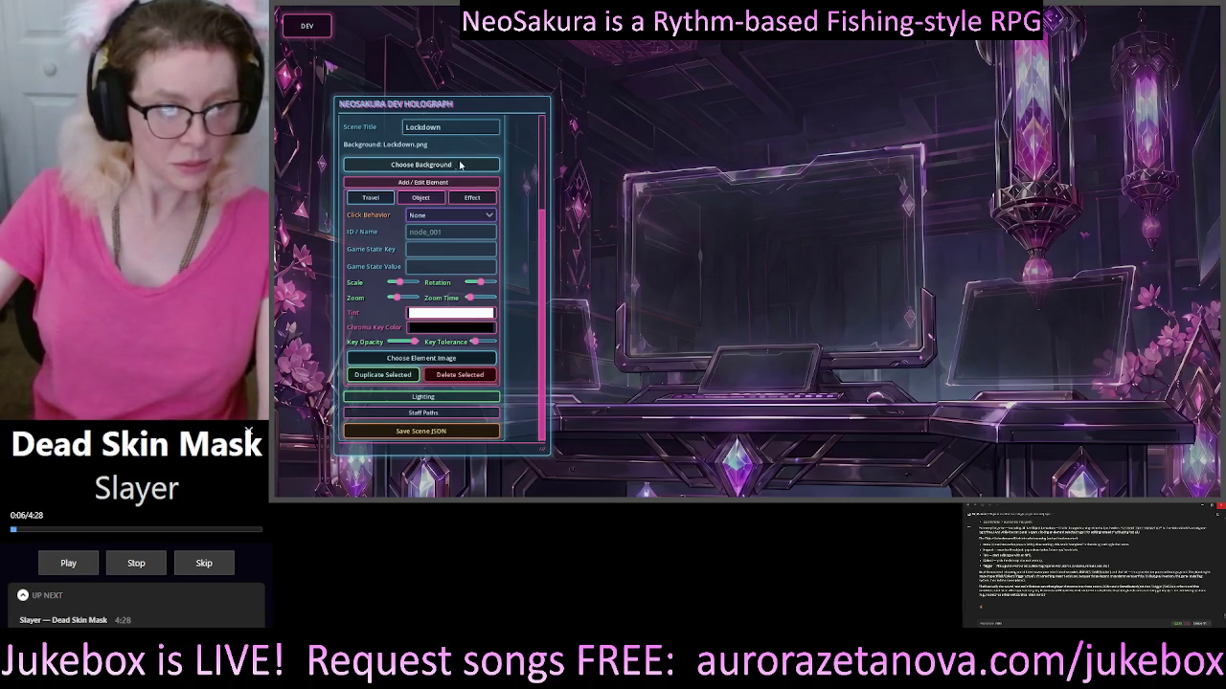
left_click(370, 199)
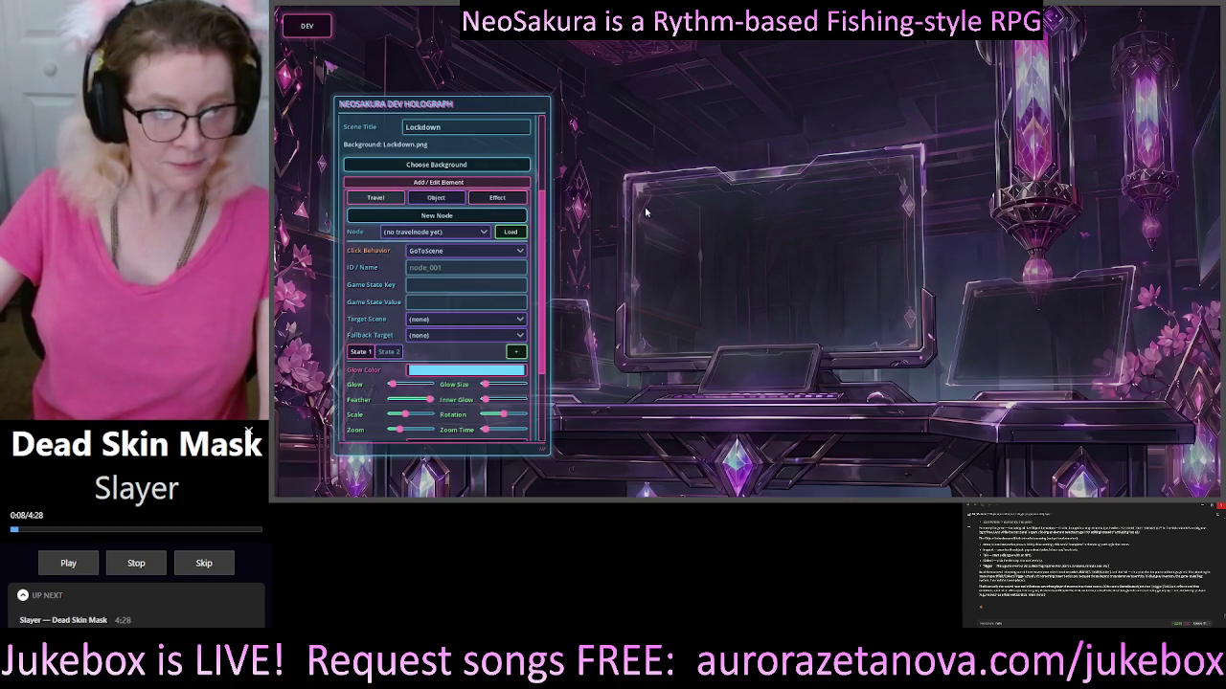
left_click(437, 201)
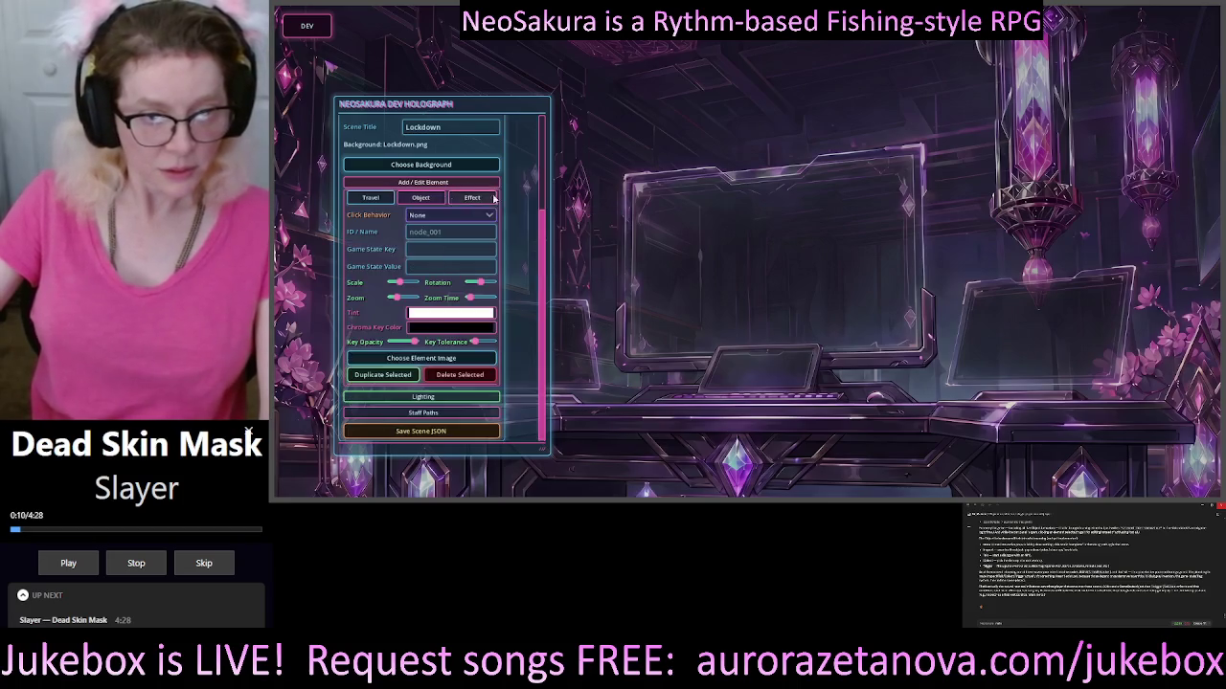
left_click(470, 198)
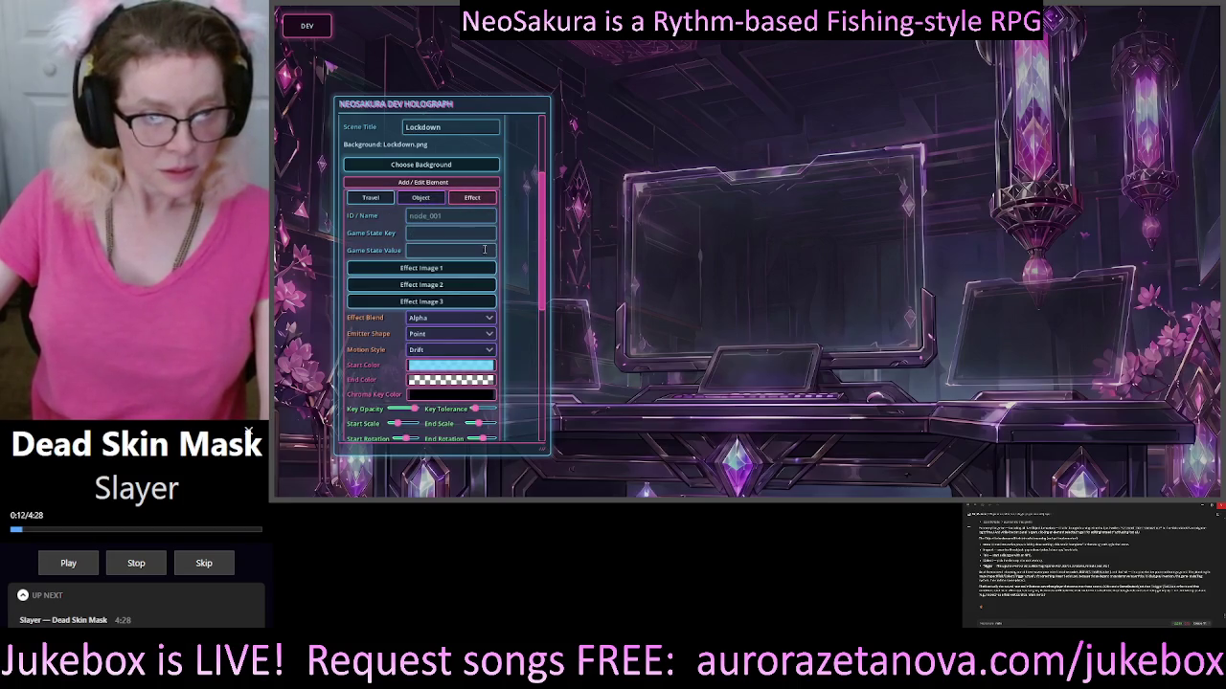
scroll(483, 248, "up", 2)
scroll(482, 248, "down", 5)
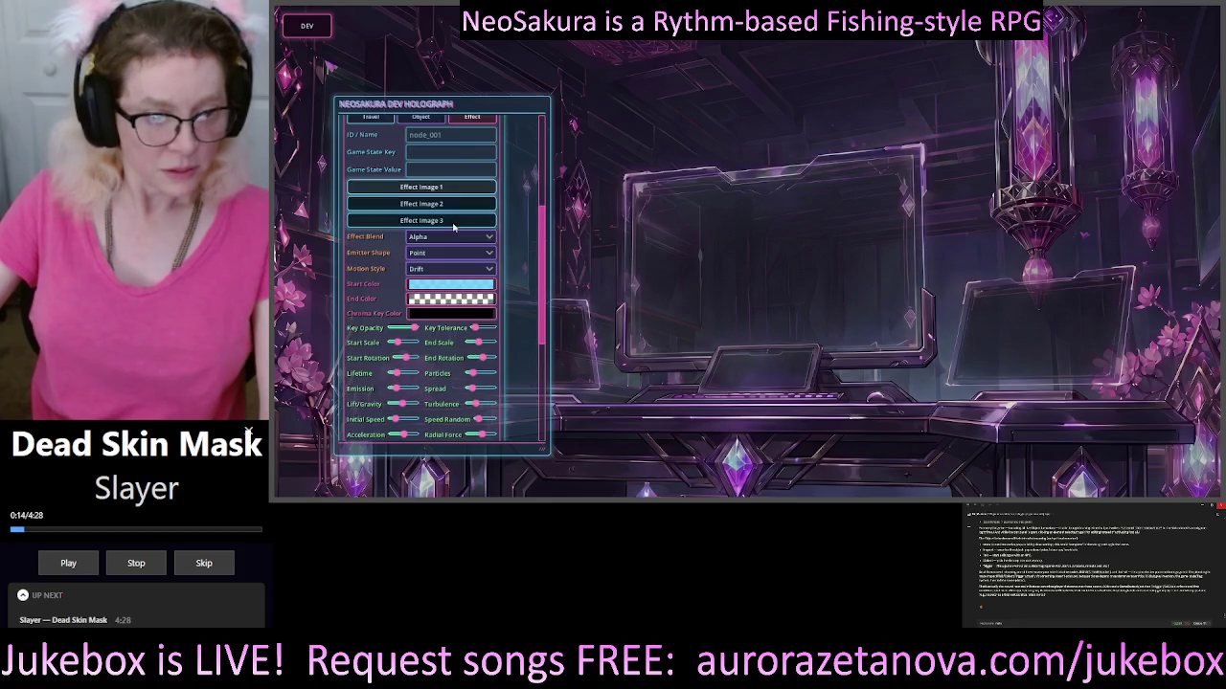
scroll(510, 223, "down", 3)
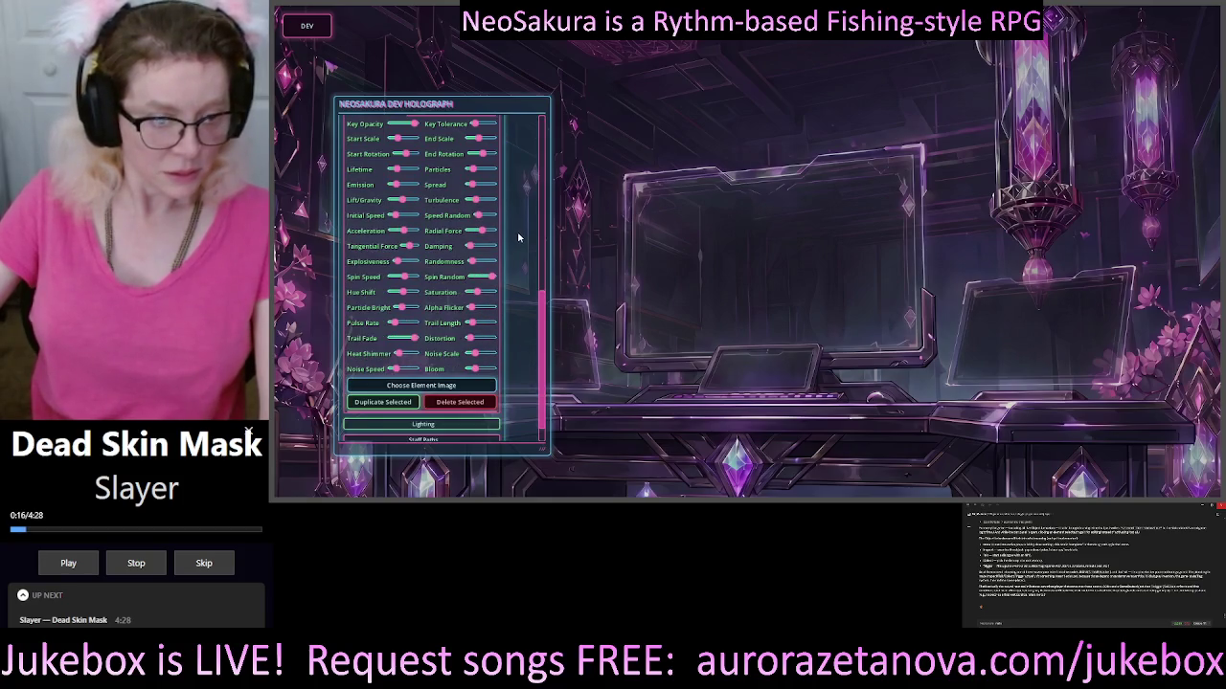
scroll(512, 230, "up", 7)
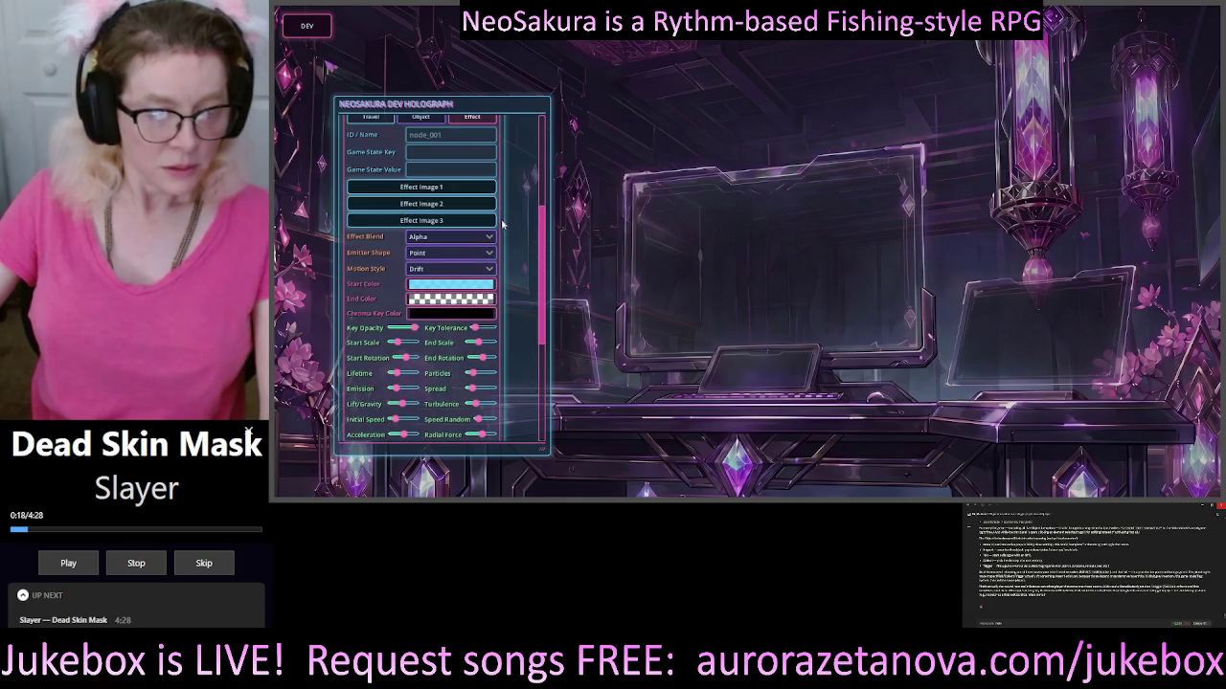
left_click(473, 197)
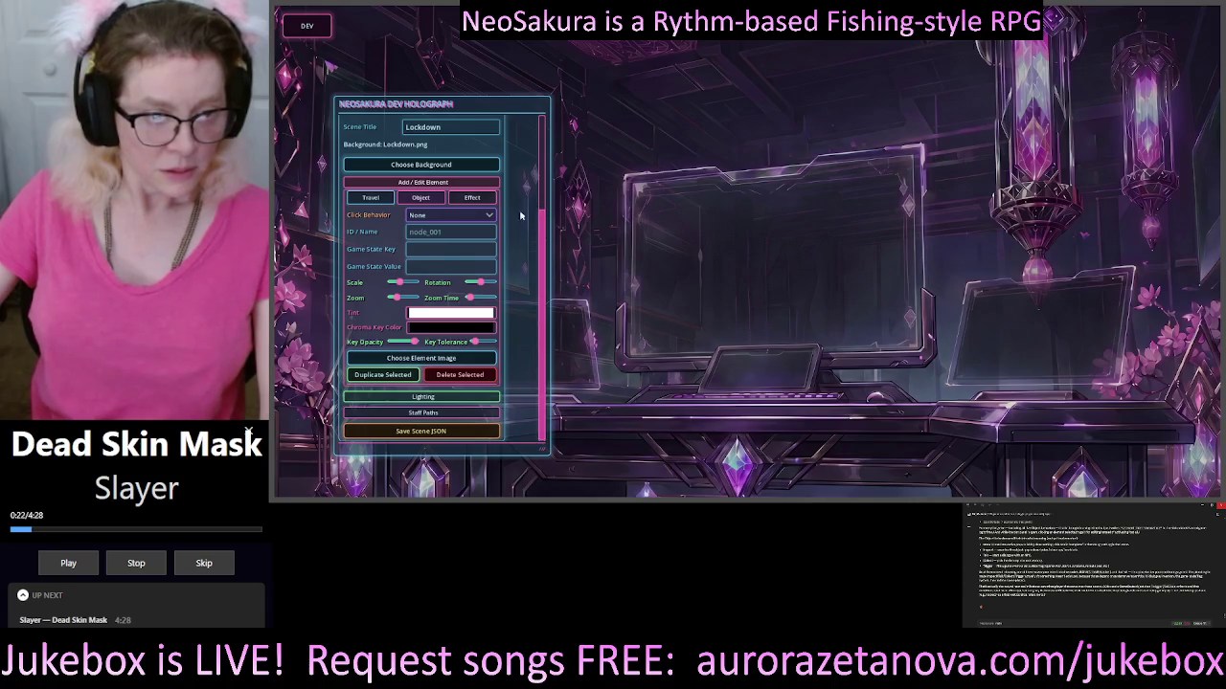
left_click(371, 198)
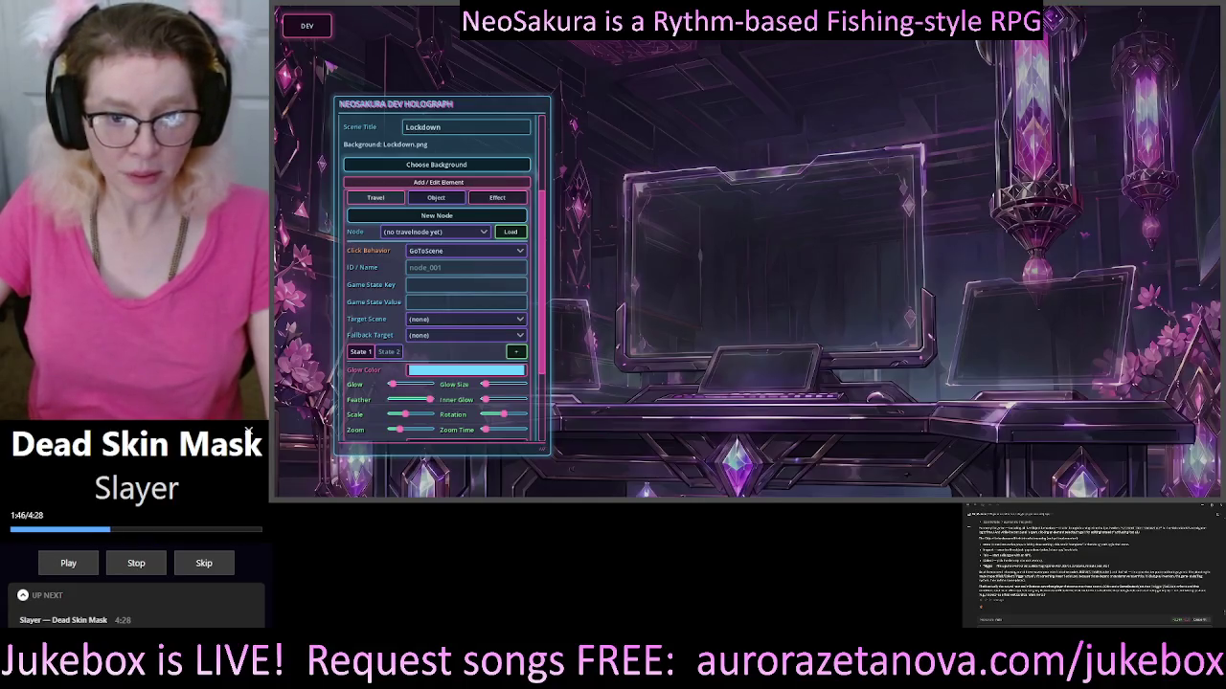
Open the Travel Node dropdown, which lists no travel nodes yet.
left_click(450, 231)
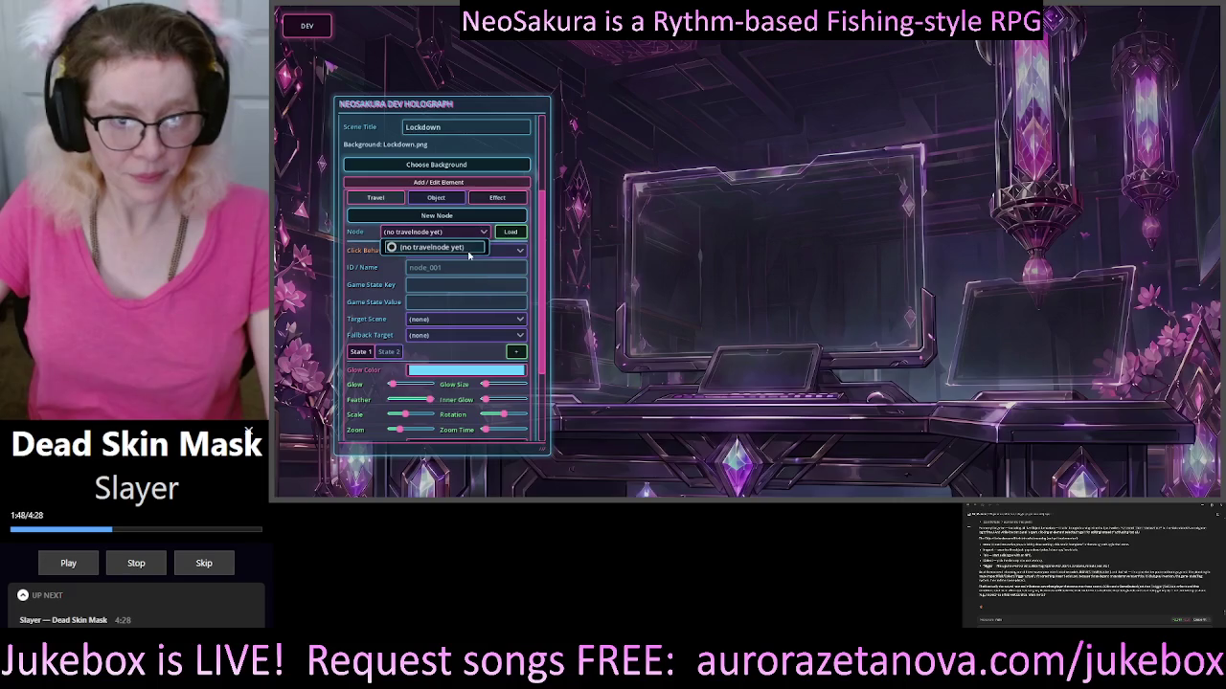
Dismiss the Node list without choosing a node and review the panel's options.
left_click(469, 250)
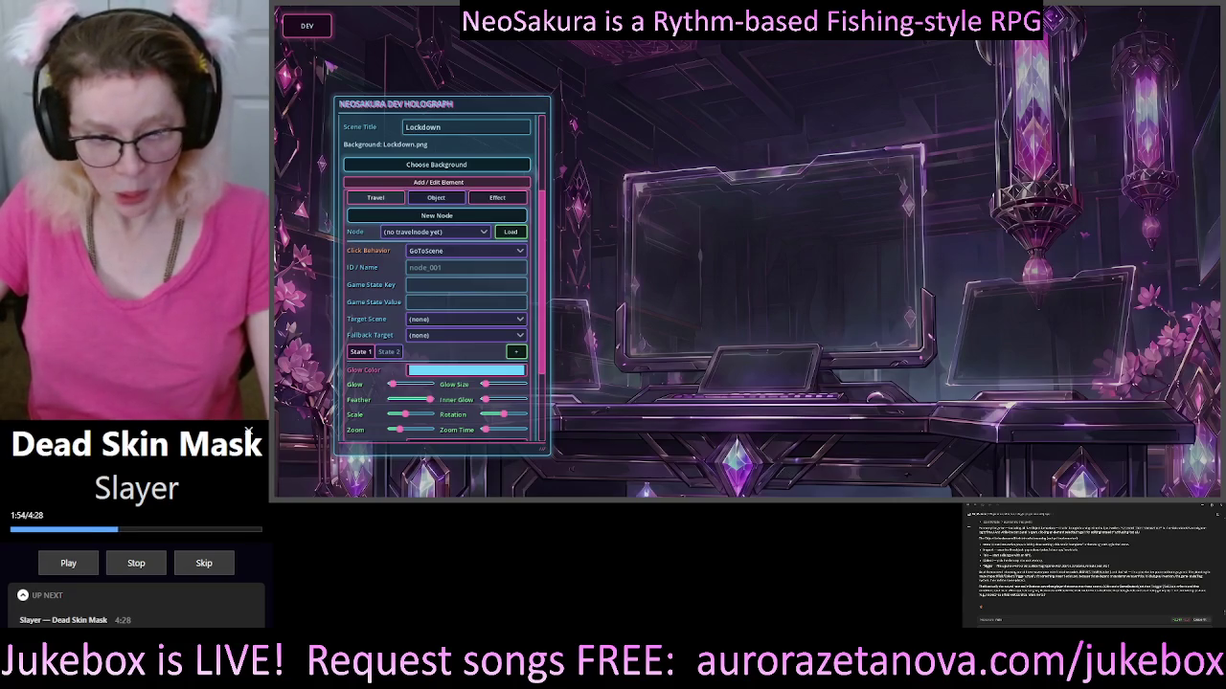
scroll(464, 285, "down", 3)
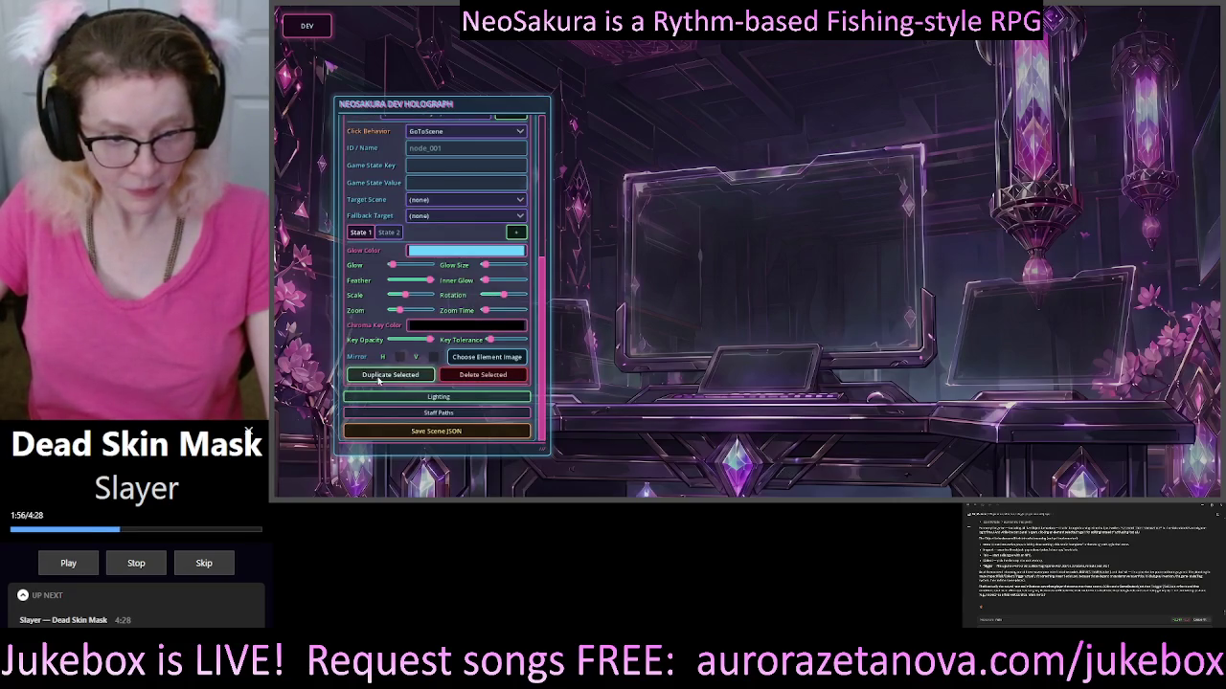
scroll(441, 354, "up", 2)
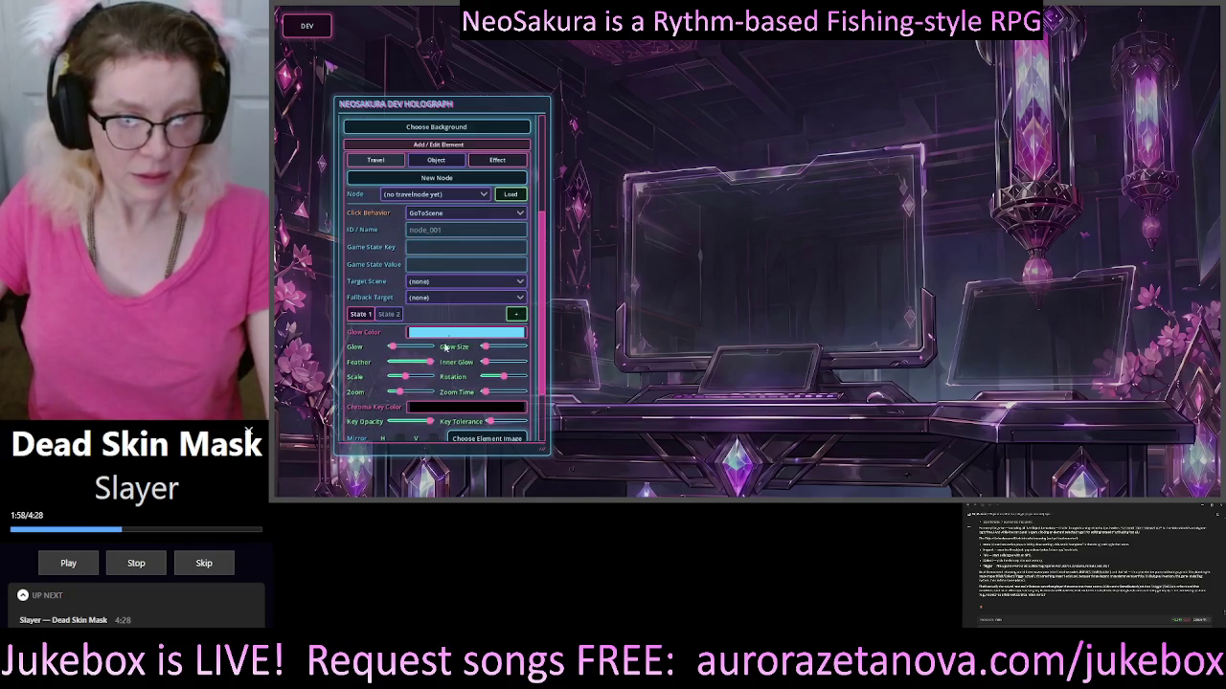
Set the node_001 element's Click Behavior to None.
left_click(449, 215)
left_click(445, 251)
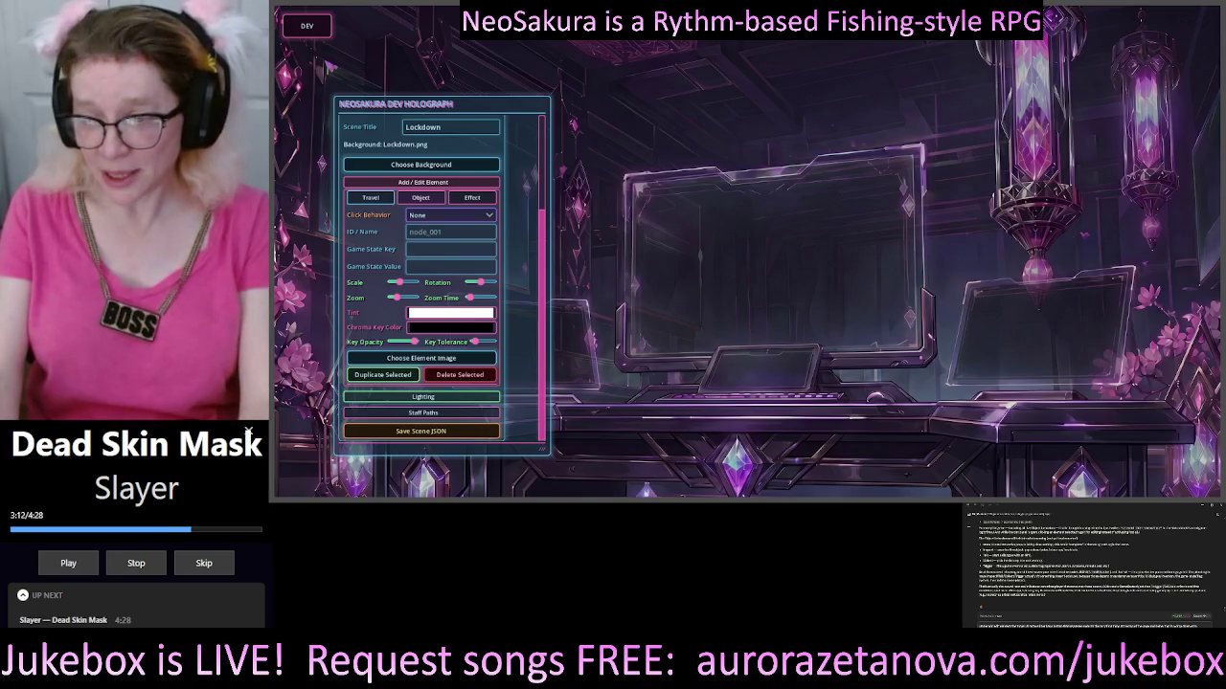
Send the drafted message in the side chat.
key("Return")
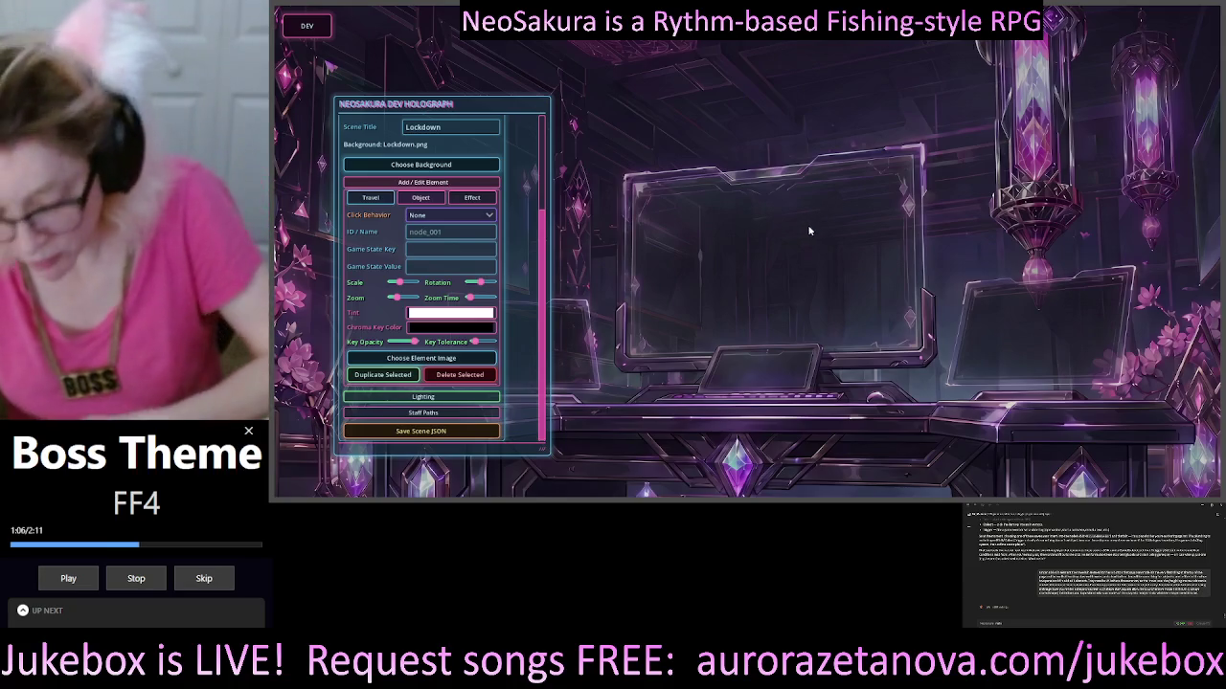
Scroll through the Effect fields, switch to Travel, then shift left and hide the dev holograph.
left_click(472, 198)
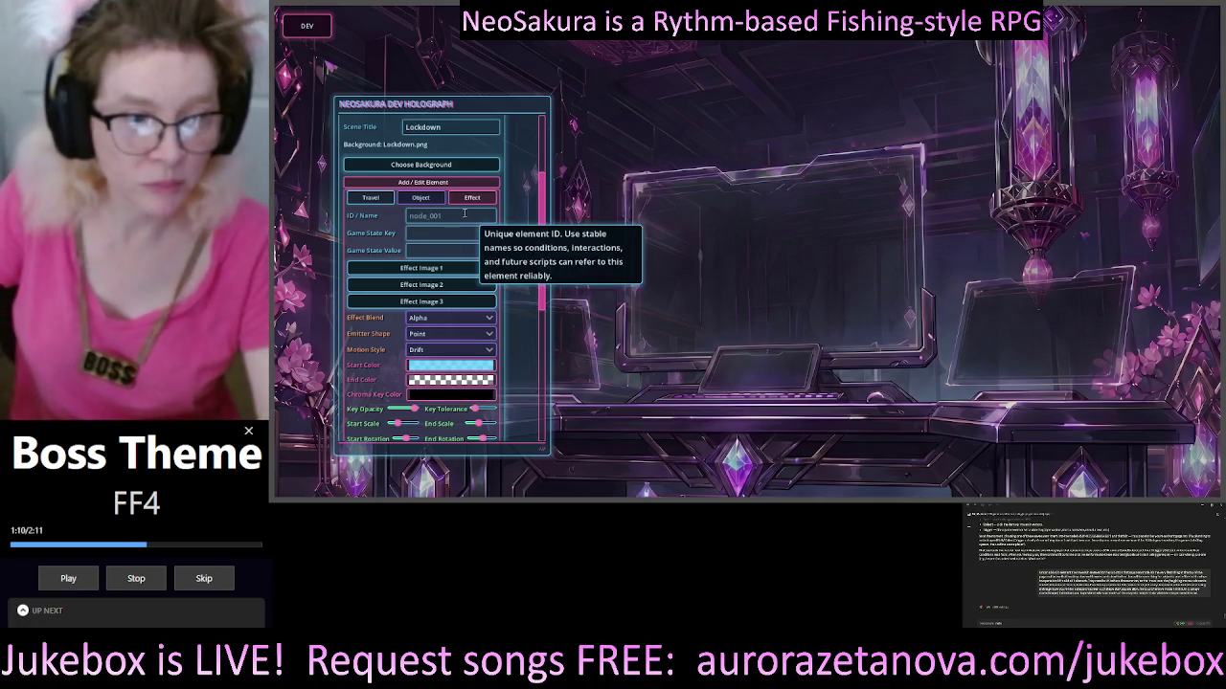
scroll(479, 220, "down", 2)
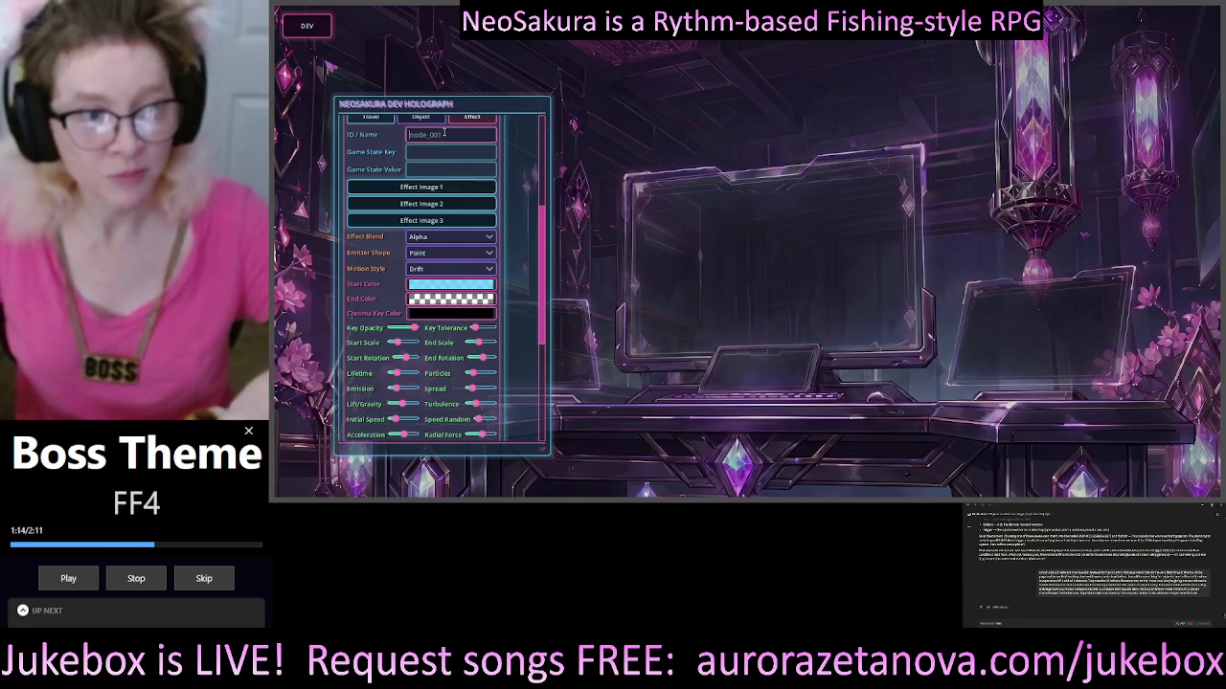
scroll(515, 164, "up", 1)
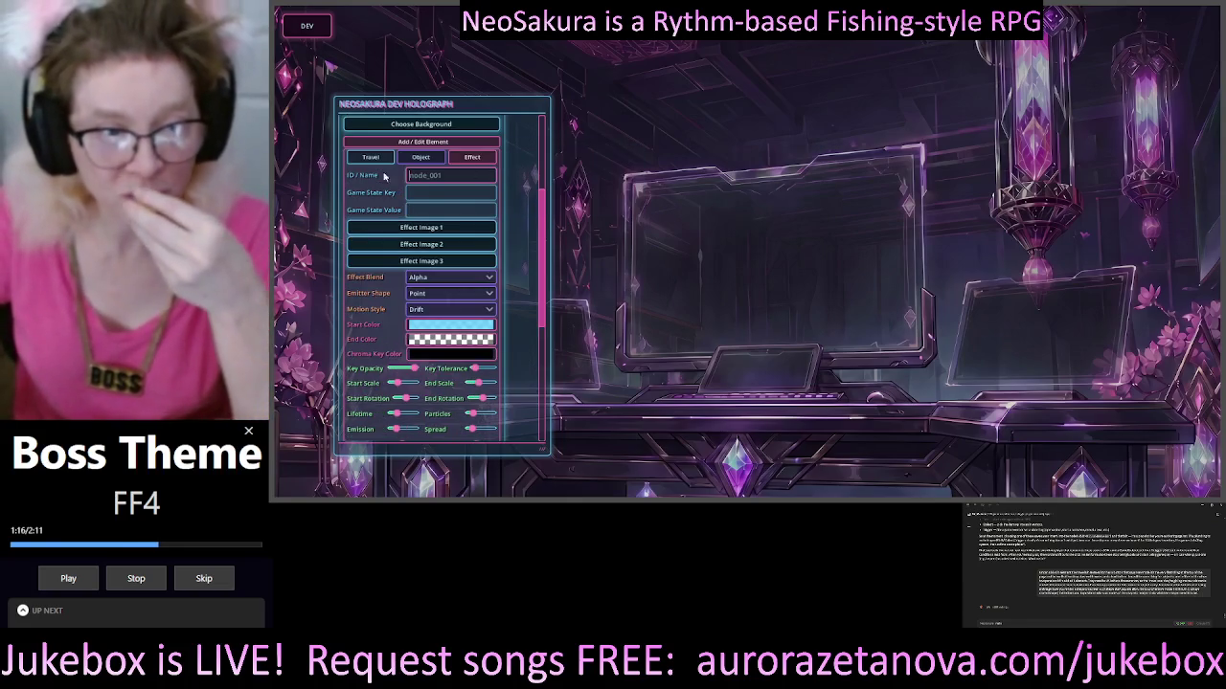
left_click(371, 158)
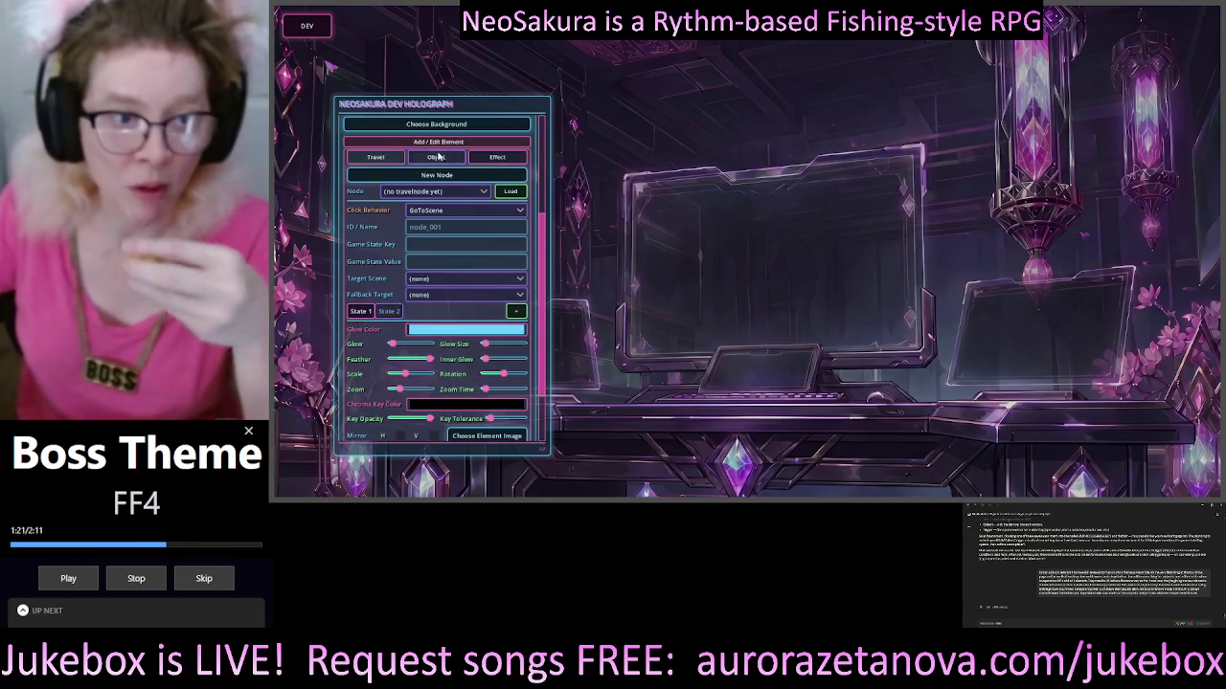
mouse_move(499, 110)
left_mouse_down()
mouse_move(318, 113)
mouse_move(468, 116)
left_mouse_up()
left_click(307, 25)
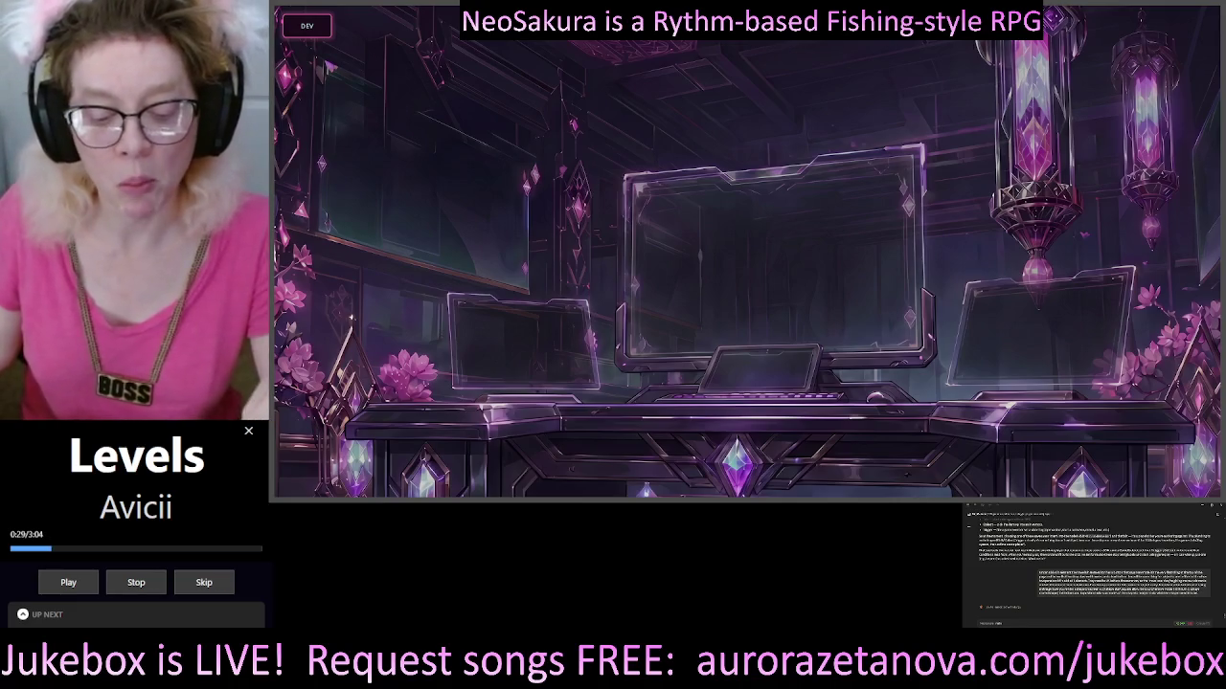
type("the")
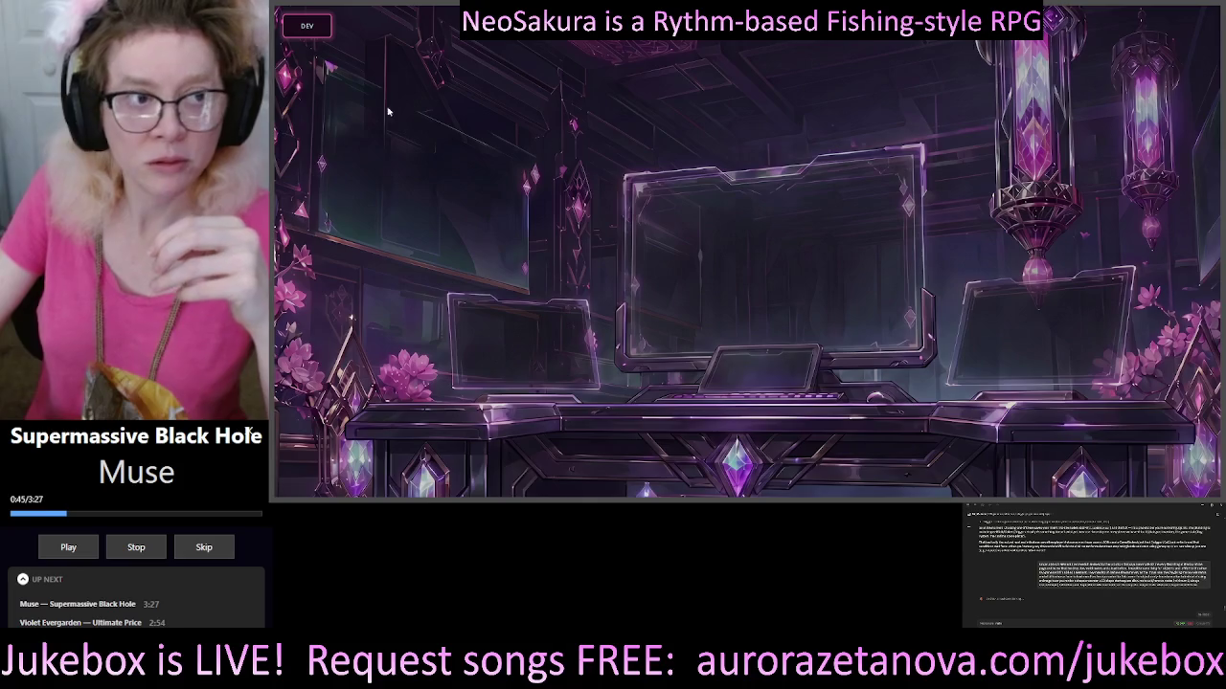
Reopen the Dev Holograph and scroll down to the Save Scene JSON button.
left_click(307, 26)
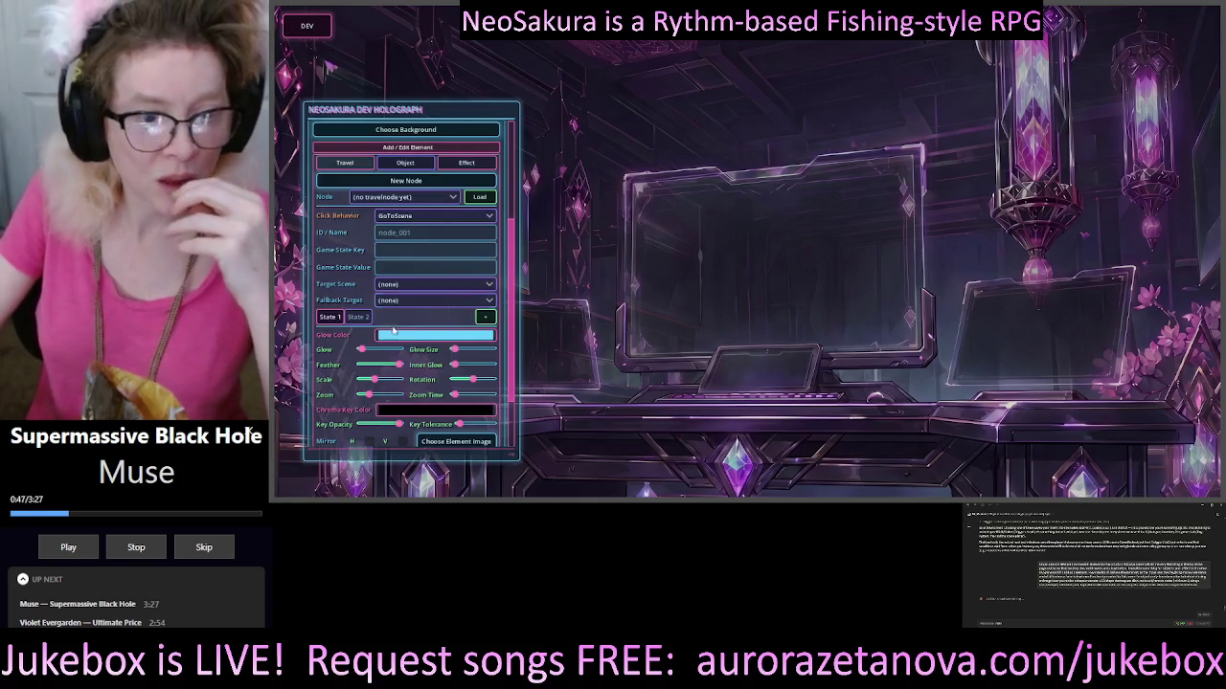
scroll(422, 316, "down", 2)
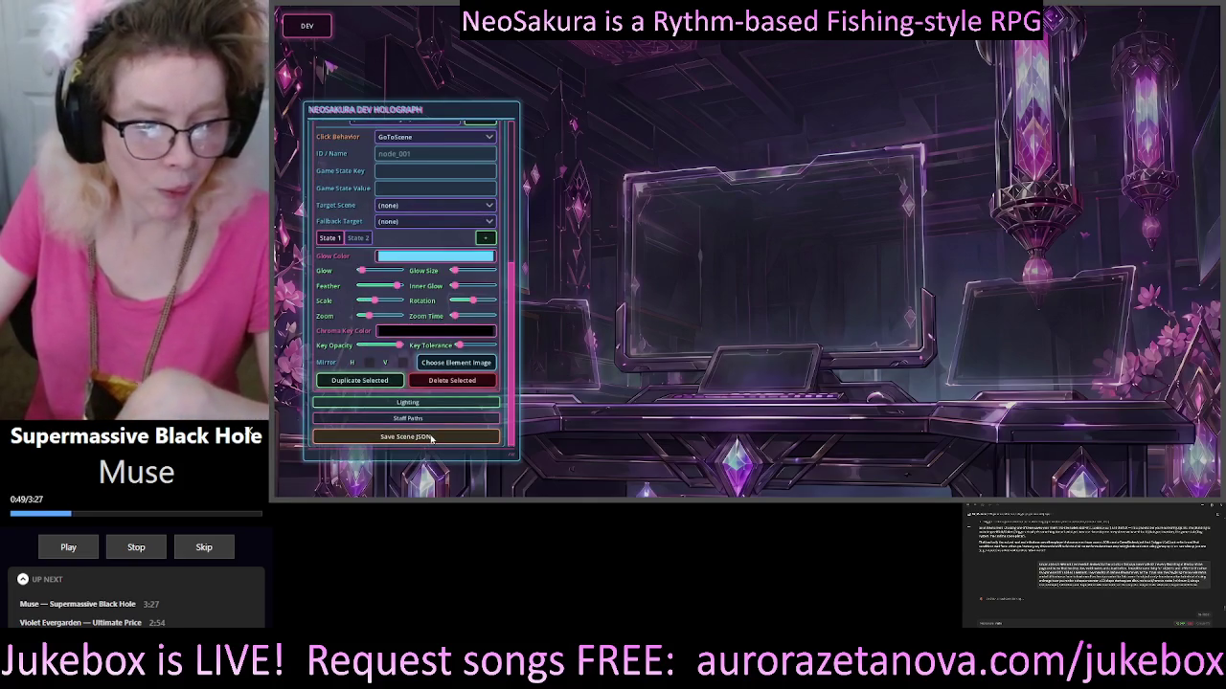